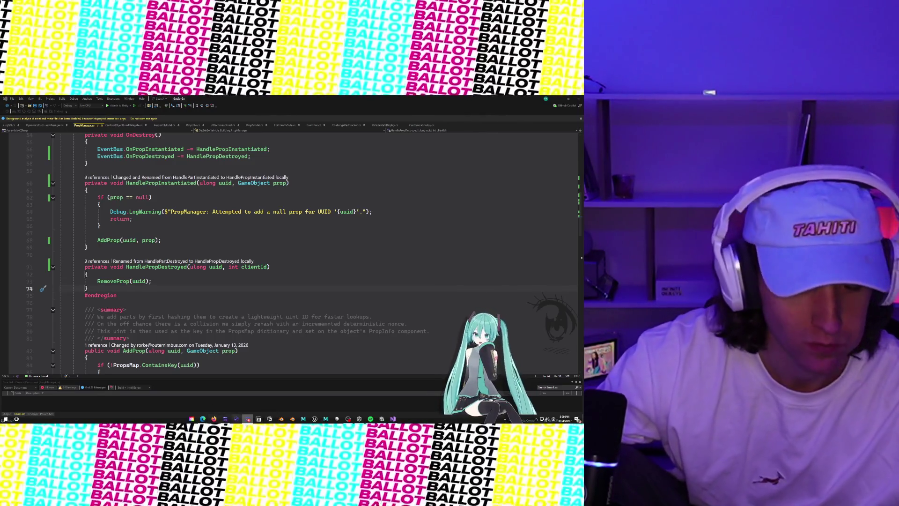
# - Bring up Linear from the taskbar and maximize it on the Game Development Triage board
pyautogui.moveTo(203, 419)
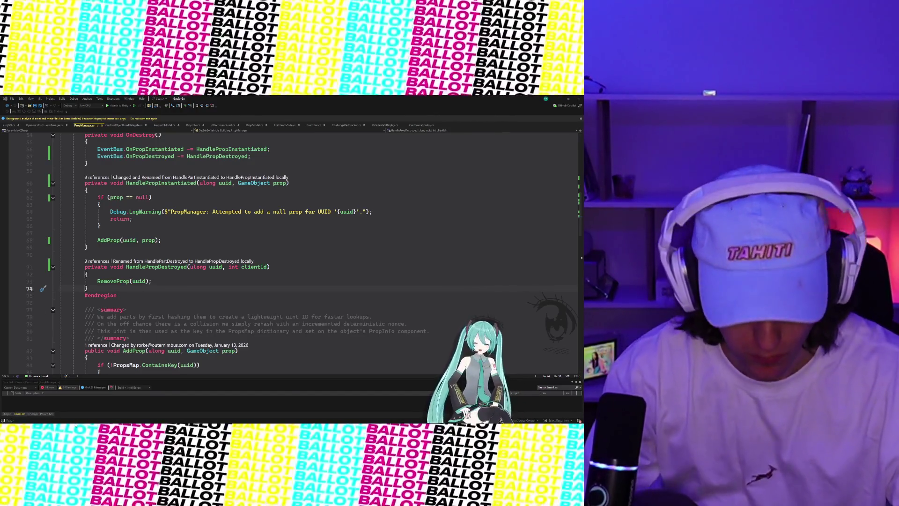
pyautogui.moveTo(340, 421)
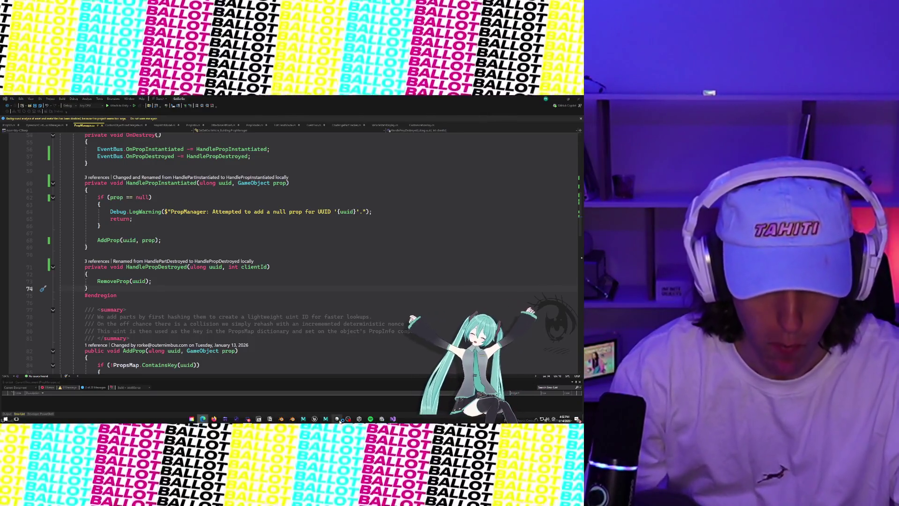
pyautogui.click(339, 420)
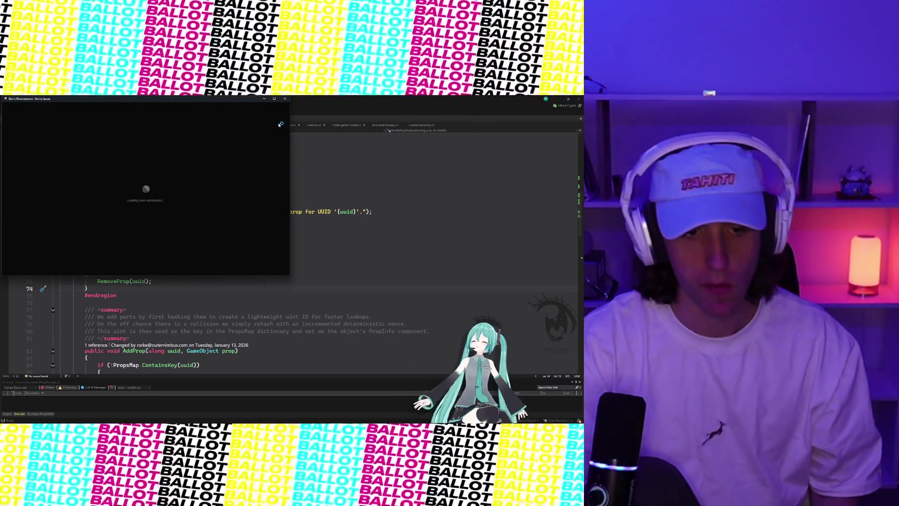
pyautogui.click(274, 98)
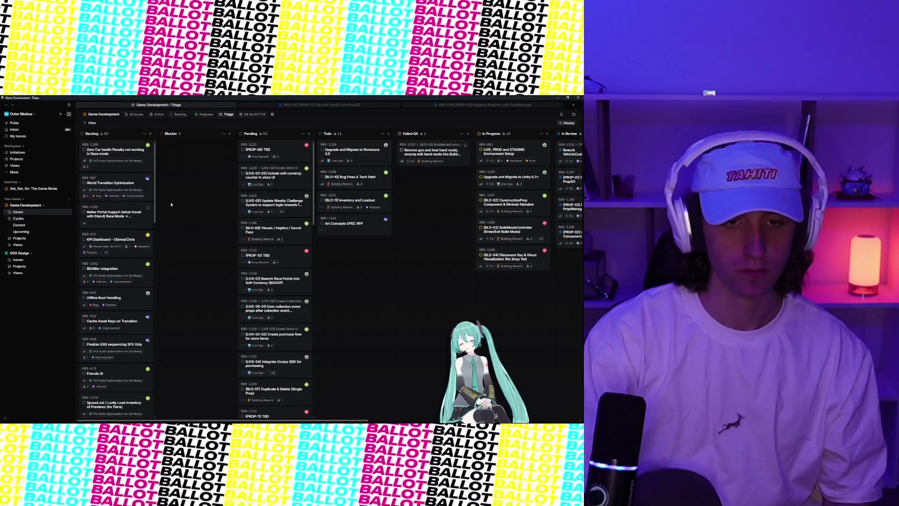
pyautogui.hscroll(2, 387, 257)
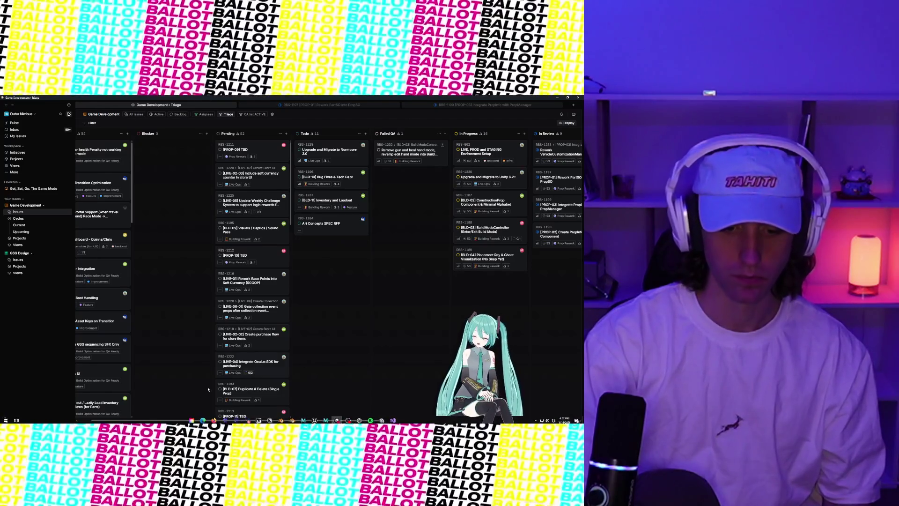
# - Drag the board's horizontal scrollbar right to reveal the QA and Weekly Complete columns
pyautogui.moveTo(156, 421); pyautogui.dragTo(265, 414)
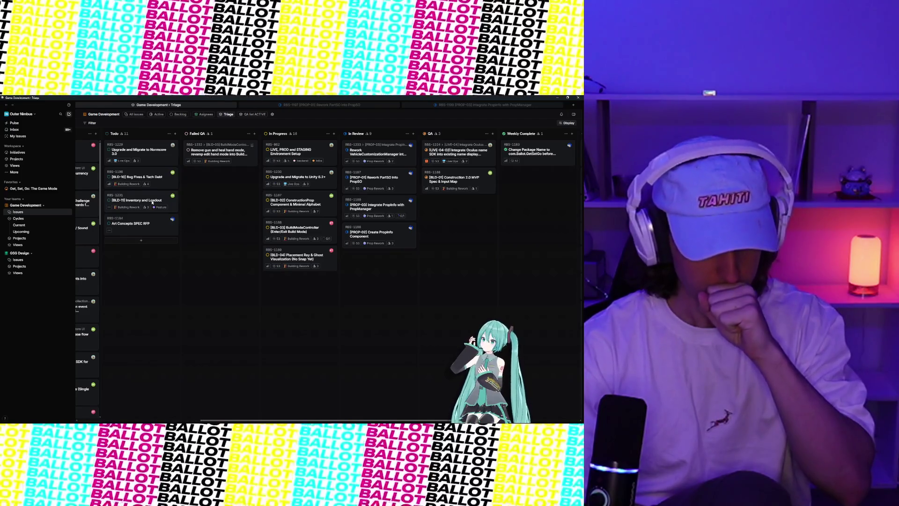
# - Move Inventory and Loadout to In Progress and ConstructionProp back to Todo, then switch to Unity
pyautogui.moveTo(173, 206)
pyautogui.mouseDown()
pyautogui.moveTo(323, 300)
pyautogui.moveTo(327, 277)
pyautogui.mouseUp()
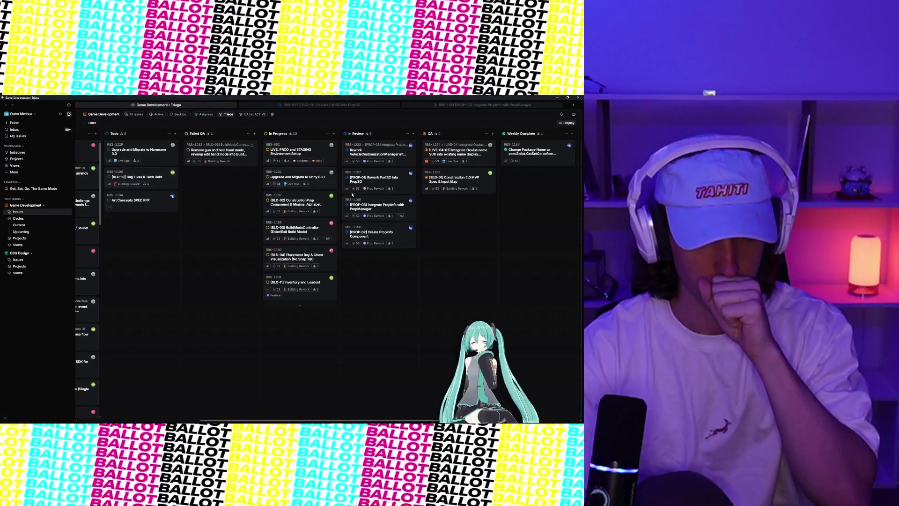
pyautogui.moveTo(308, 203)
pyautogui.mouseDown()
pyautogui.moveTo(164, 256)
pyautogui.moveTo(150, 185)
pyautogui.mouseUp()
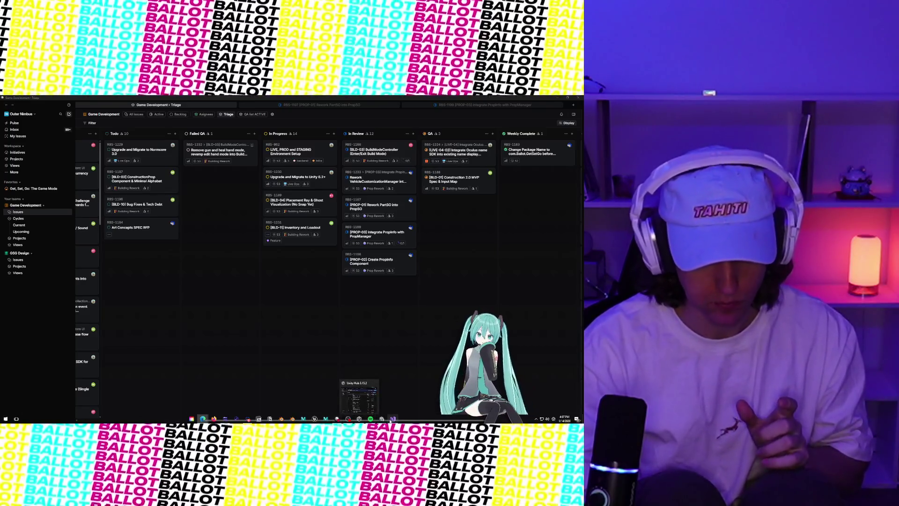
pyautogui.click(388, 421)
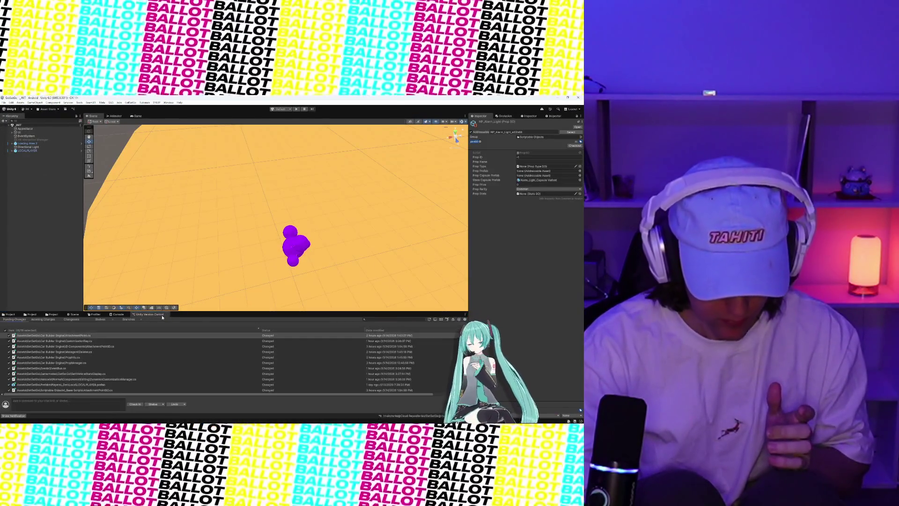
# - Check in every pending change in Unity, then launch the Unity Version Control desktop client
pyautogui.click(135, 404)
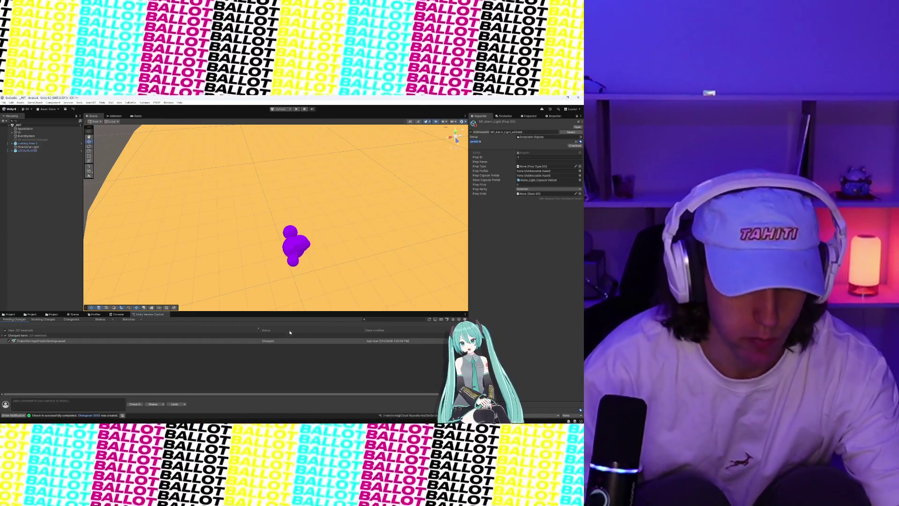
pyautogui.click(136, 404)
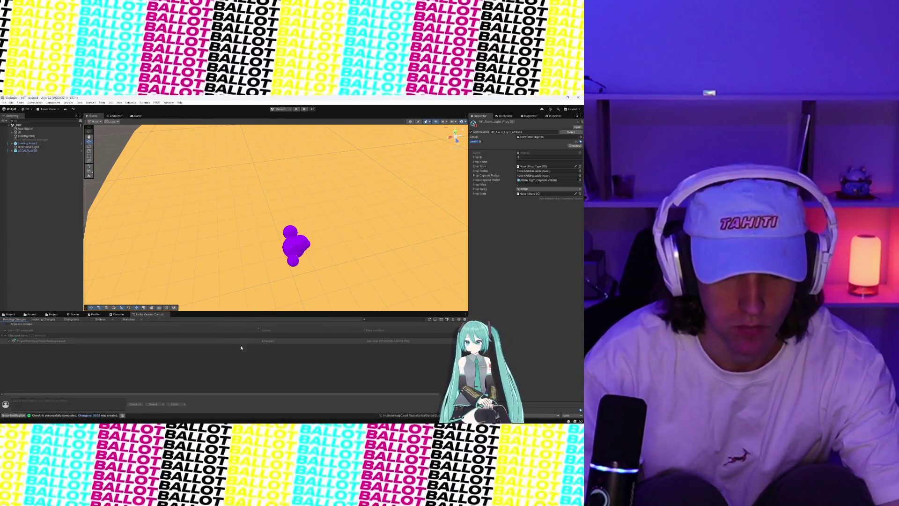
pyautogui.press('super')
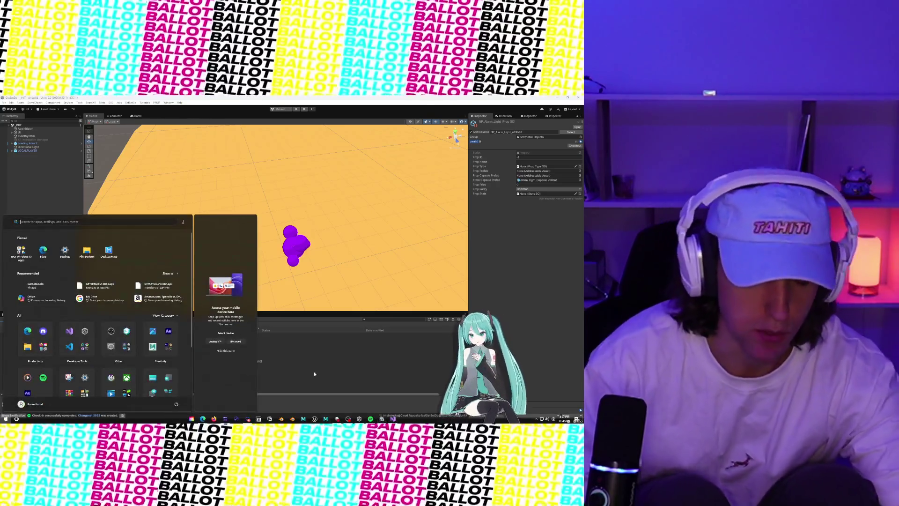
pyautogui.write('command Prompt')
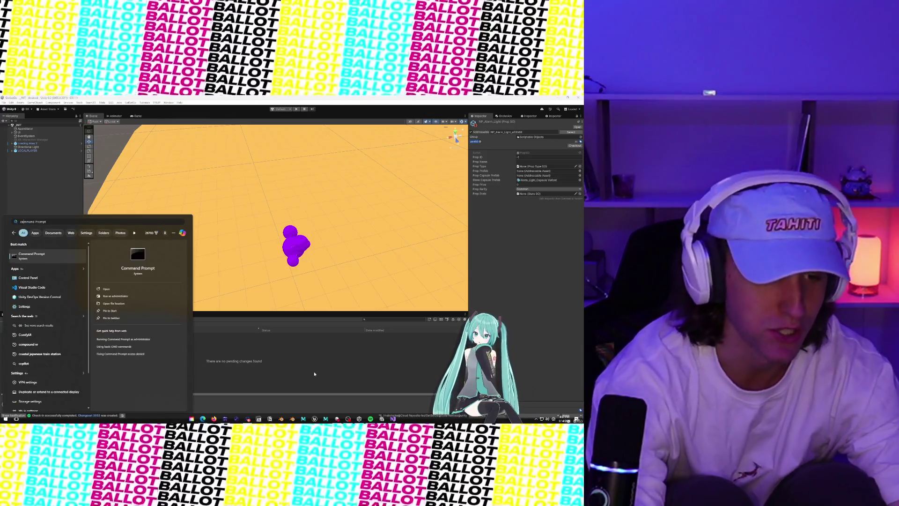
pyautogui.click(40, 296)
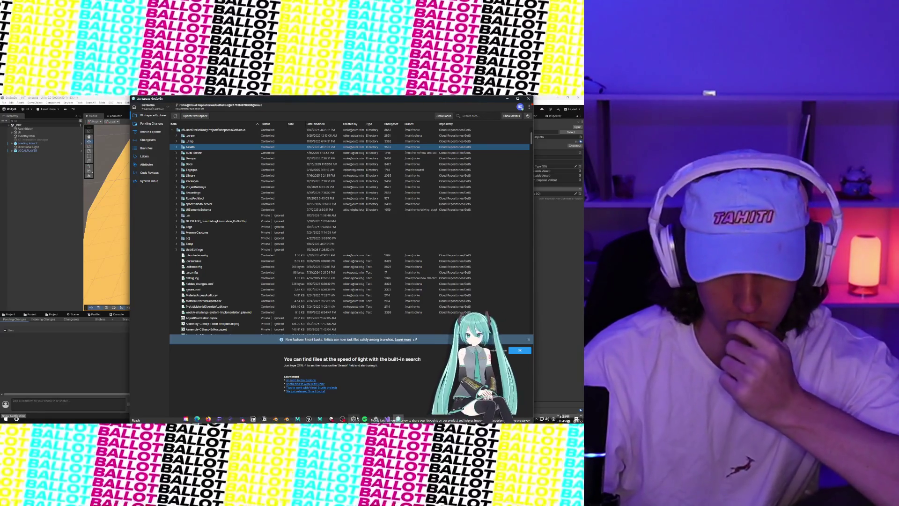
# - Bring the GetSetGo workspace window forward and show its list of branches
pyautogui.click(342, 419)
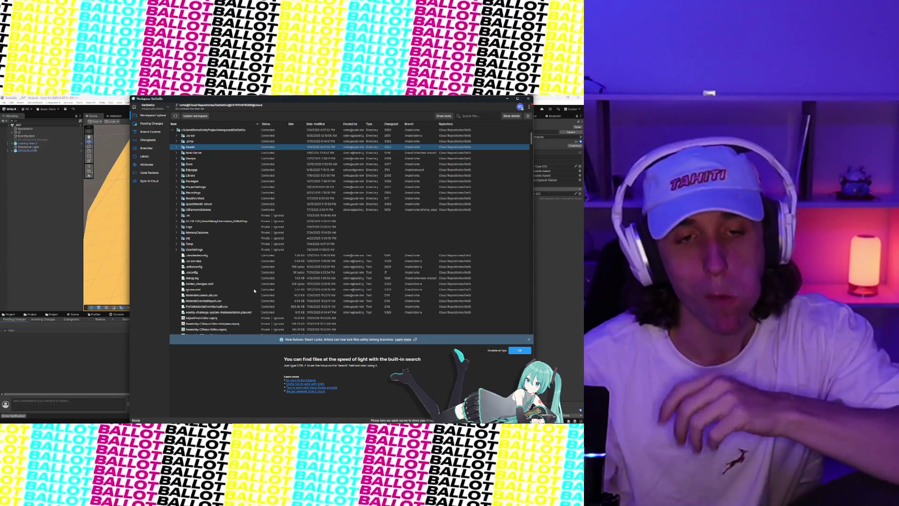
pyautogui.click(163, 147)
# - Scroll the Branch Explorer graph back and forth through the changeset dates, then return to Branches
pyautogui.click(145, 135)
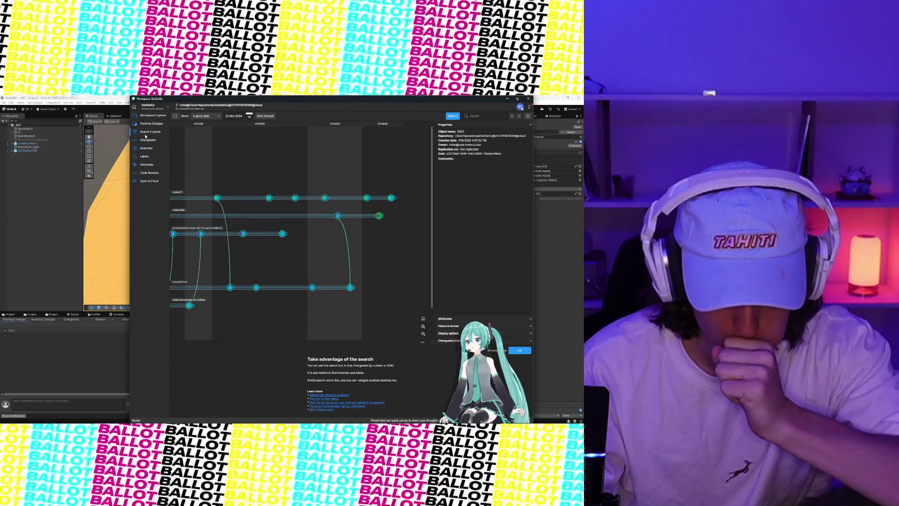
pyautogui.hscroll(-5, 289, 223)
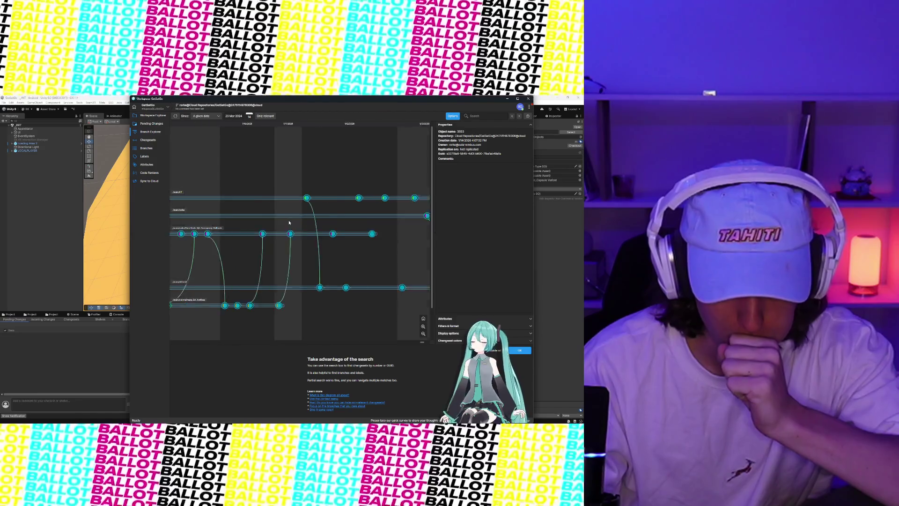
pyautogui.hscroll(-8, 289, 222)
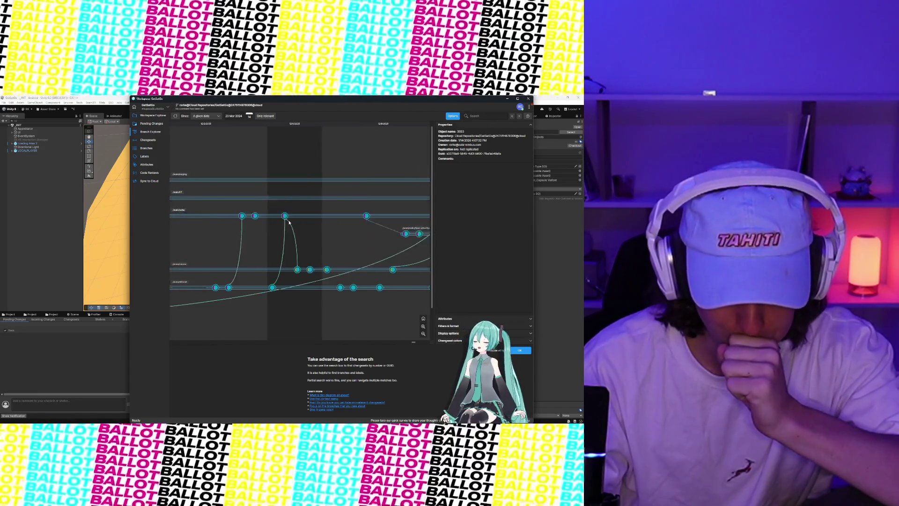
pyautogui.hscroll(-8, 290, 226)
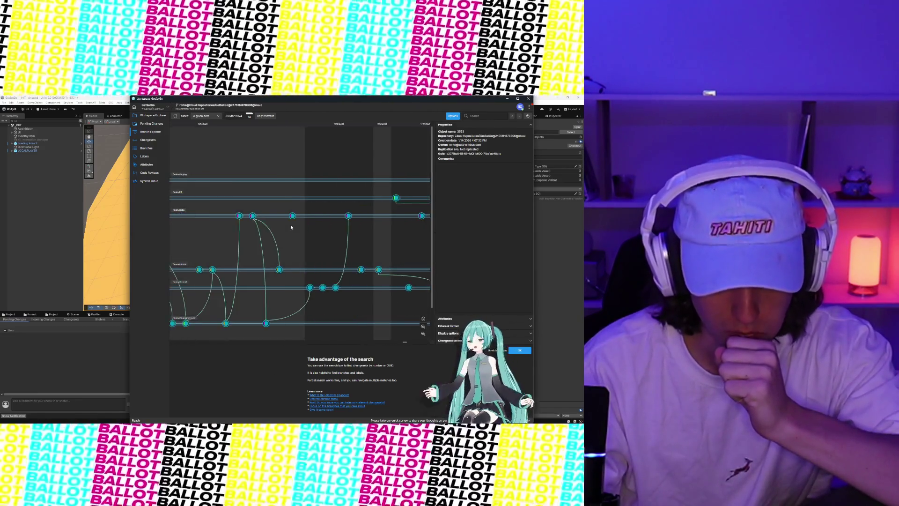
pyautogui.hscroll(8, 291, 227)
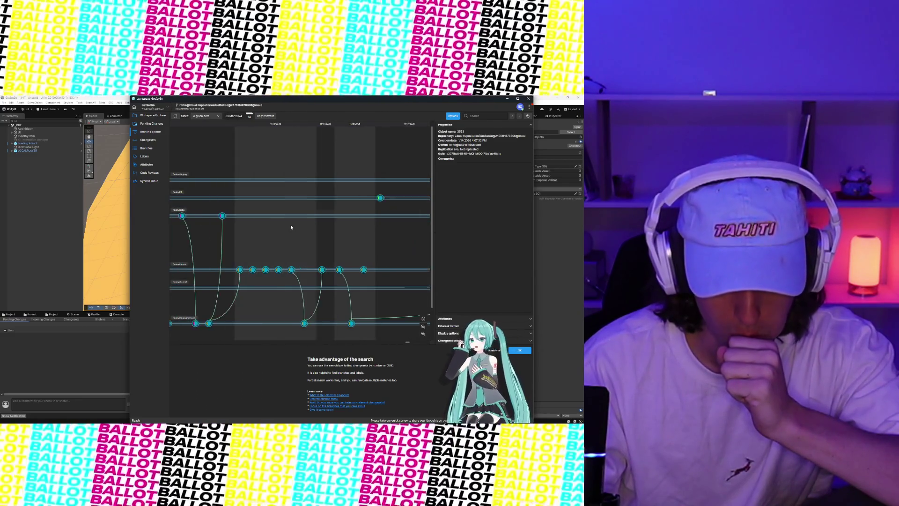
pyautogui.hscroll(8, 292, 230)
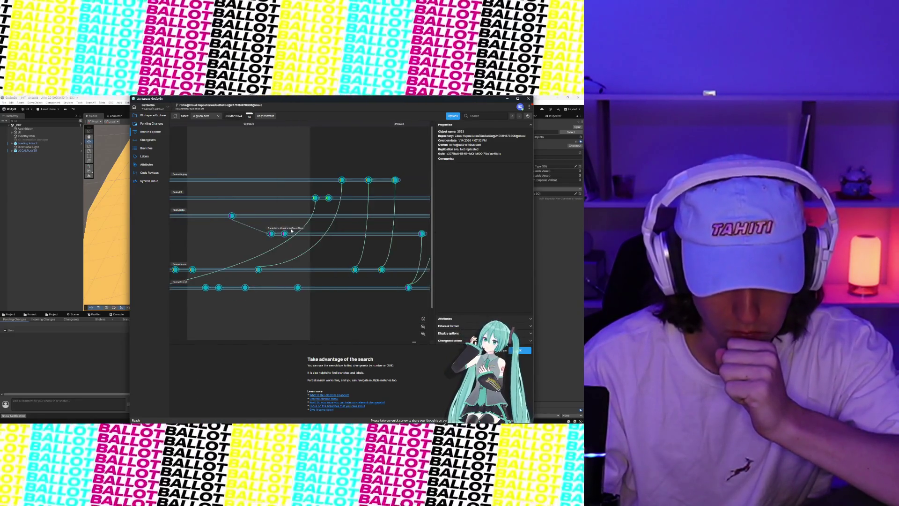
pyautogui.hscroll(8, 292, 230)
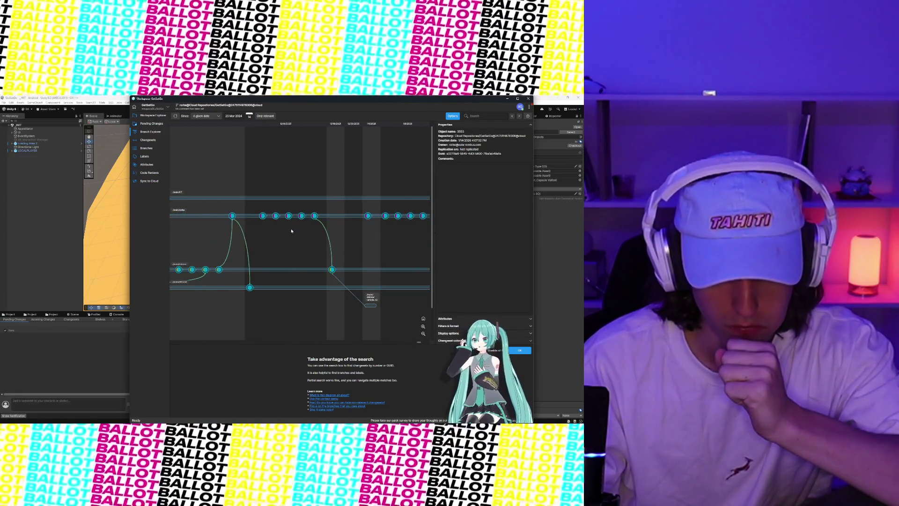
pyautogui.click(146, 149)
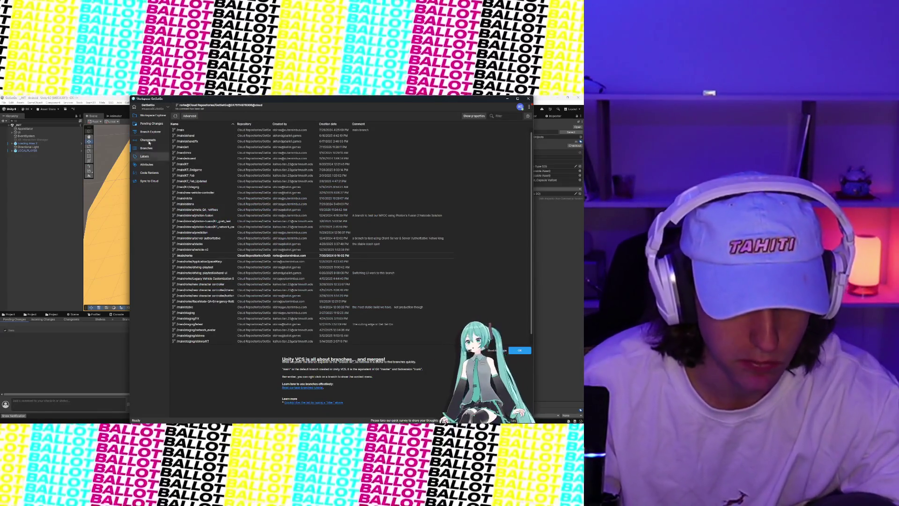
# - Create a child branch of /main named Development
pyautogui.click(203, 131)
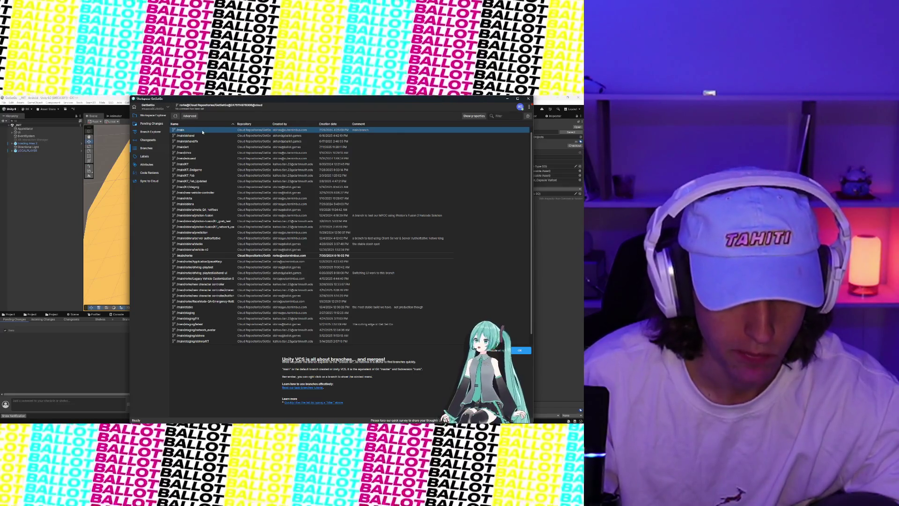
pyautogui.rightClick(203, 133)
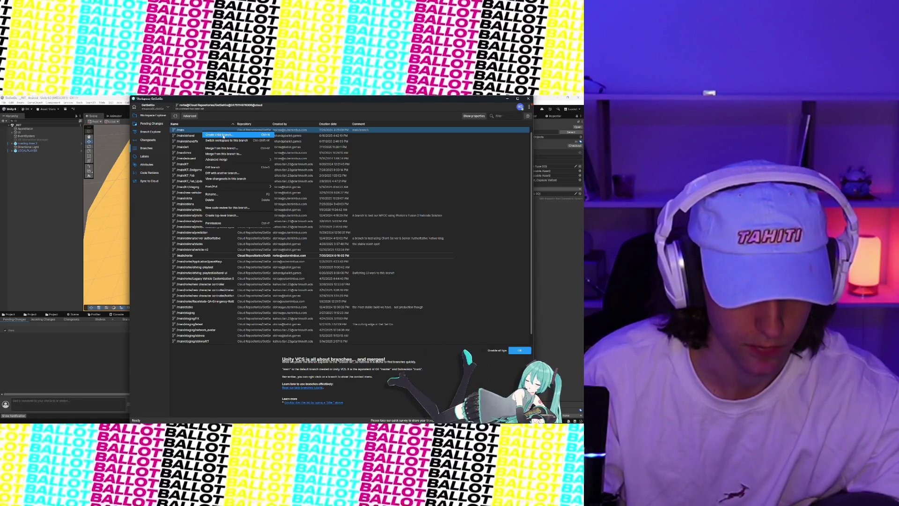
pyautogui.click(223, 135)
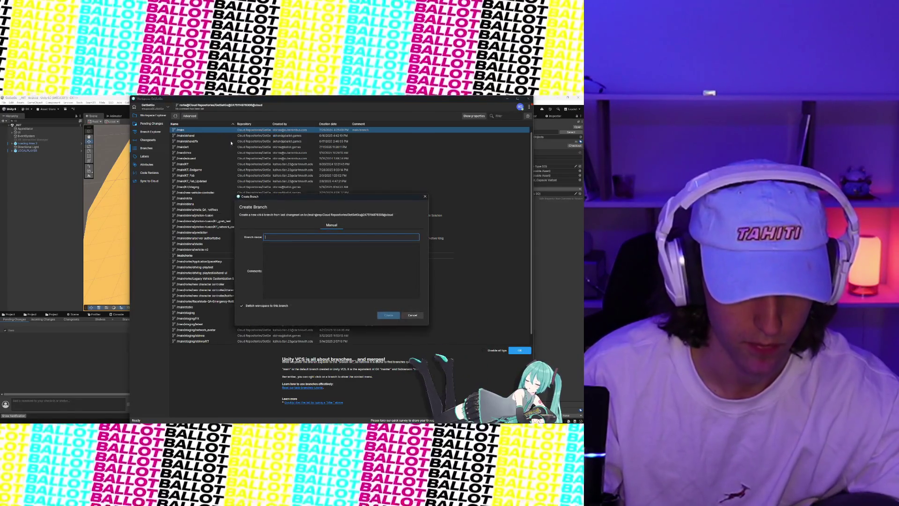
pyautogui.write('Dece')
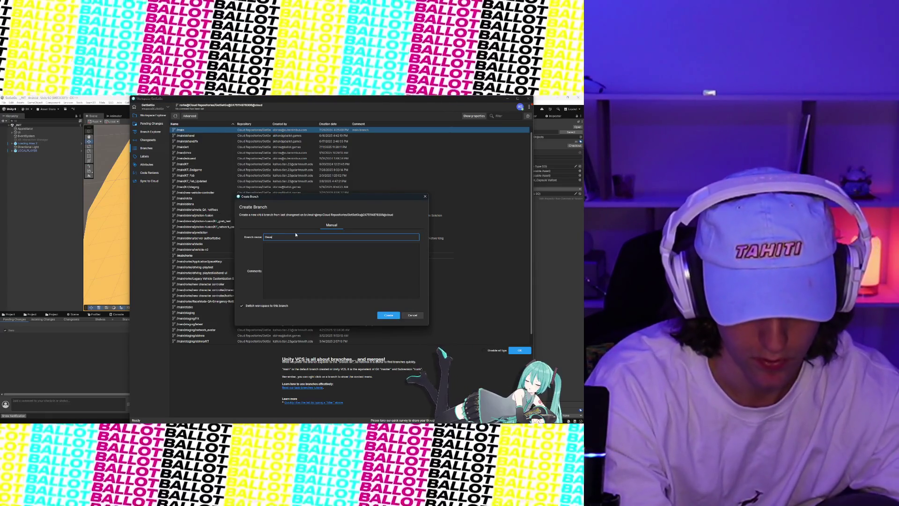
pyautogui.write('opment')
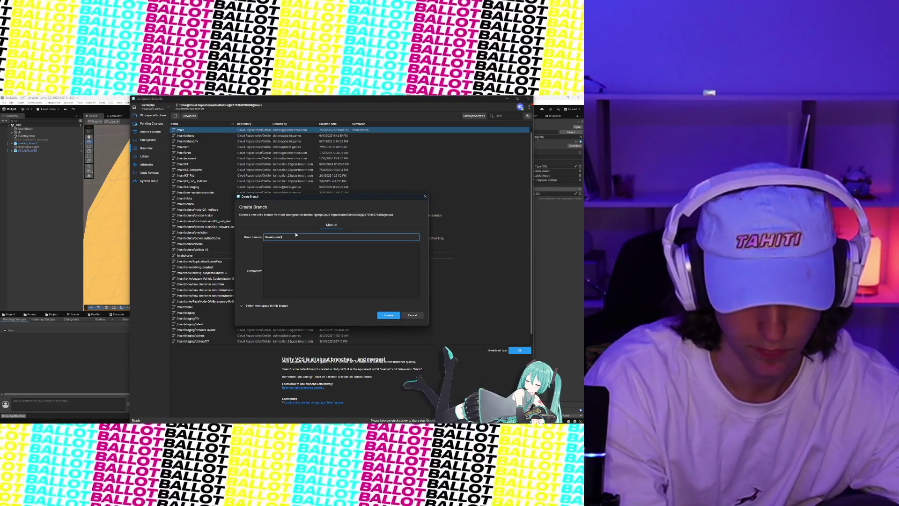
pyautogui.click(390, 316)
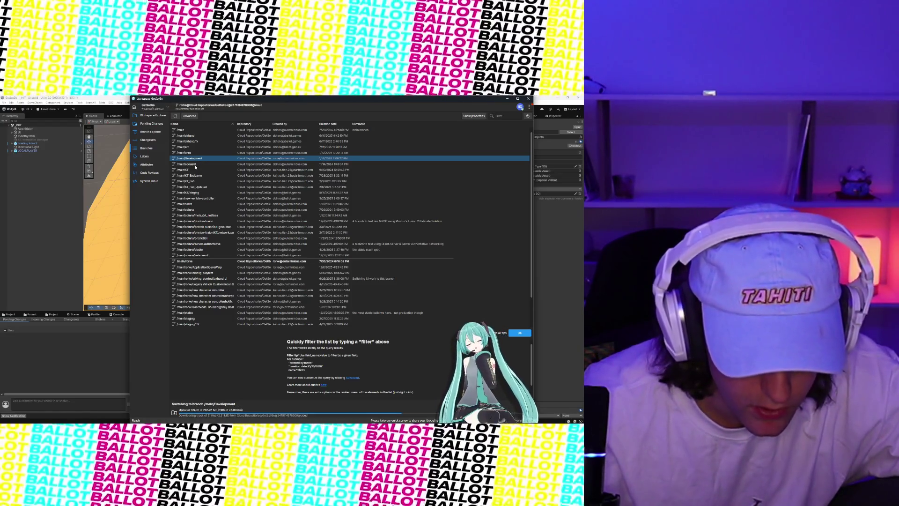
# - Force-update all problem files when switching to the branch, and rename it to lowercase development
pyautogui.rightClick(193, 160)
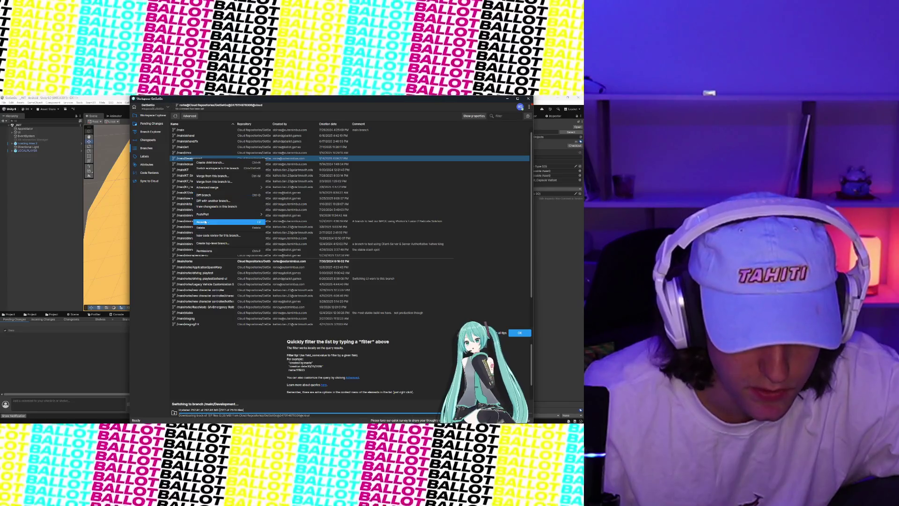
pyautogui.click(206, 222)
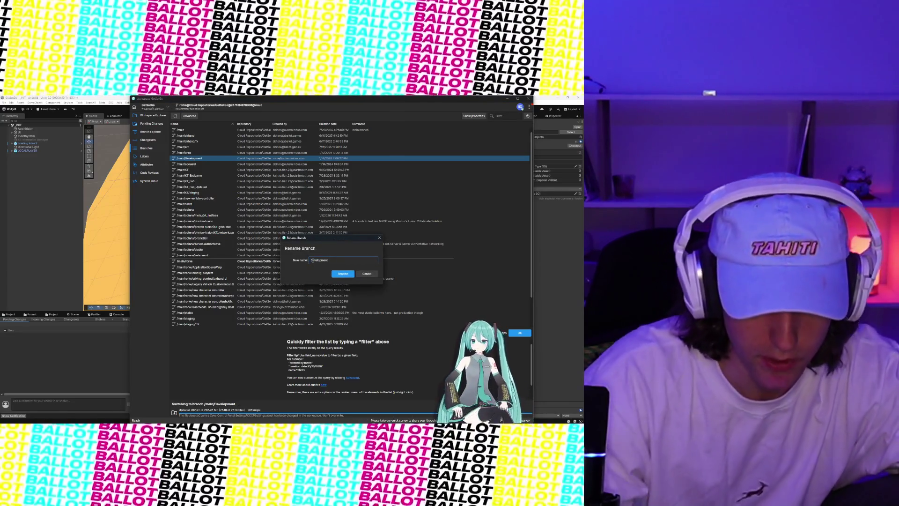
pyautogui.click(343, 274)
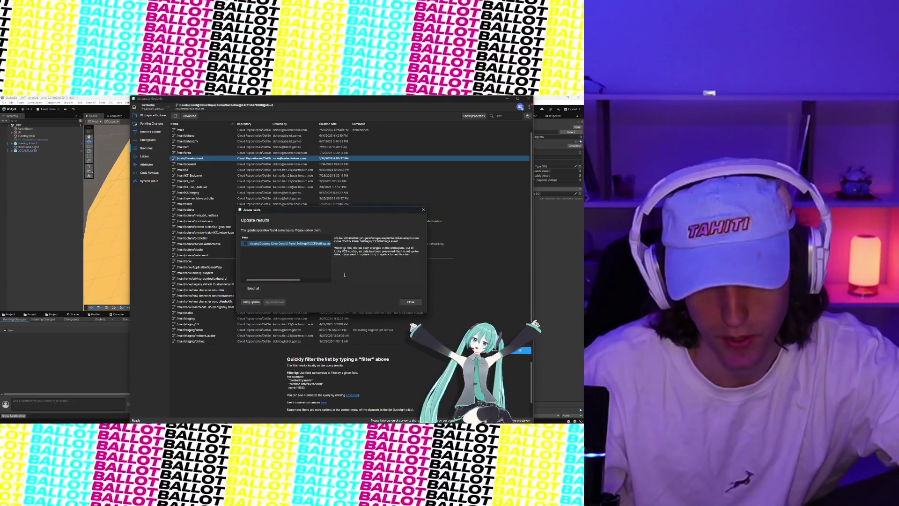
pyautogui.click(243, 288)
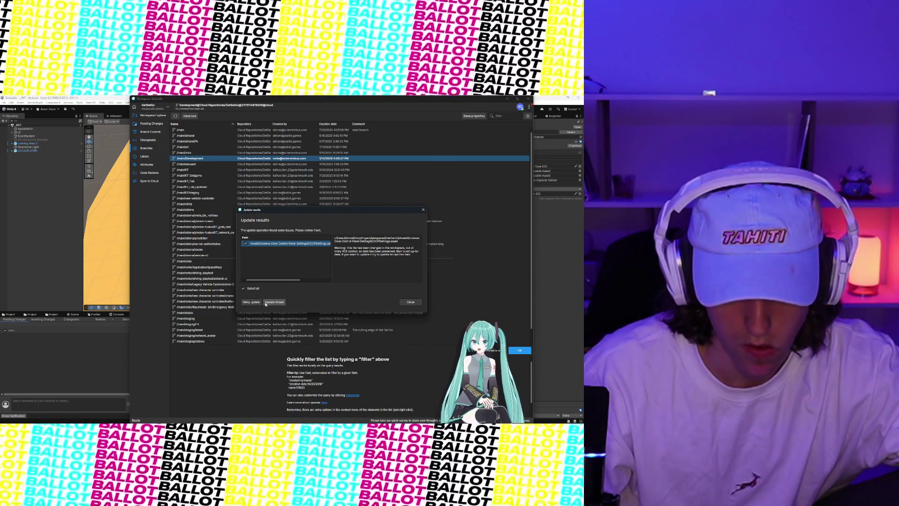
pyautogui.click(274, 302)
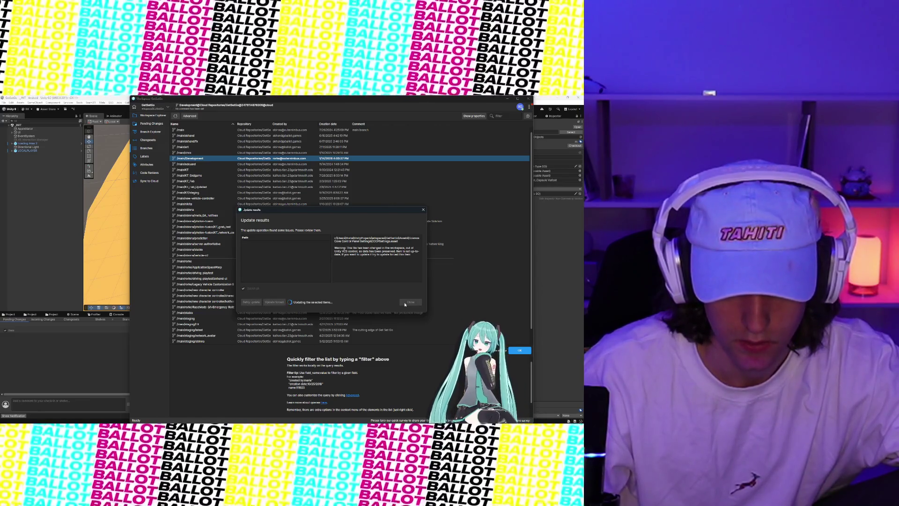
pyautogui.click(405, 304)
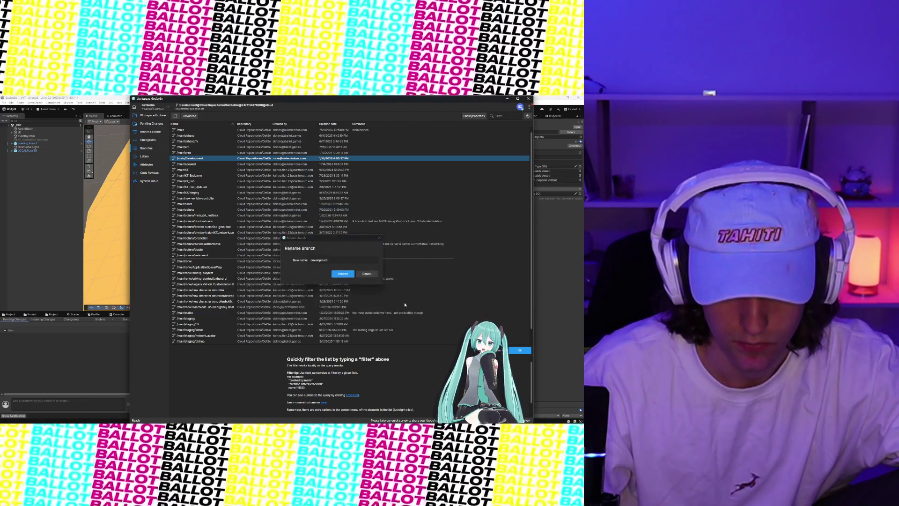
pyautogui.click(342, 274)
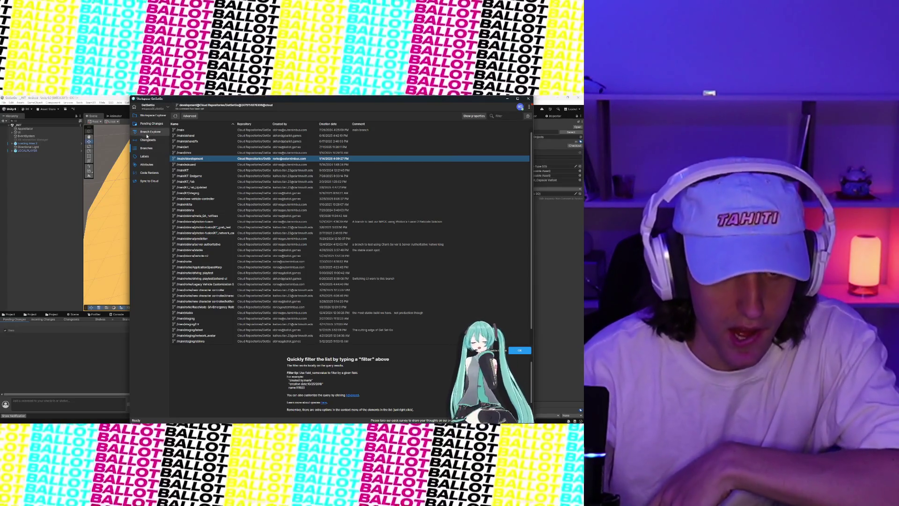
# - Show the Branch Explorer diagram and scroll it to recent dates
pyautogui.click(147, 134)
pyautogui.hscroll(5, 283, 262)
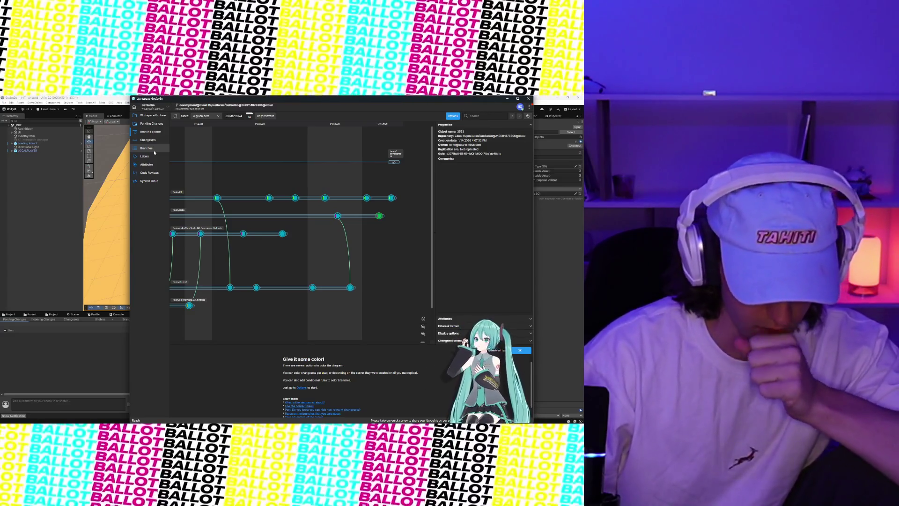
# - Toggle between the Branches list and Branch Explorer, ending back on the Branches list
pyautogui.click(154, 152)
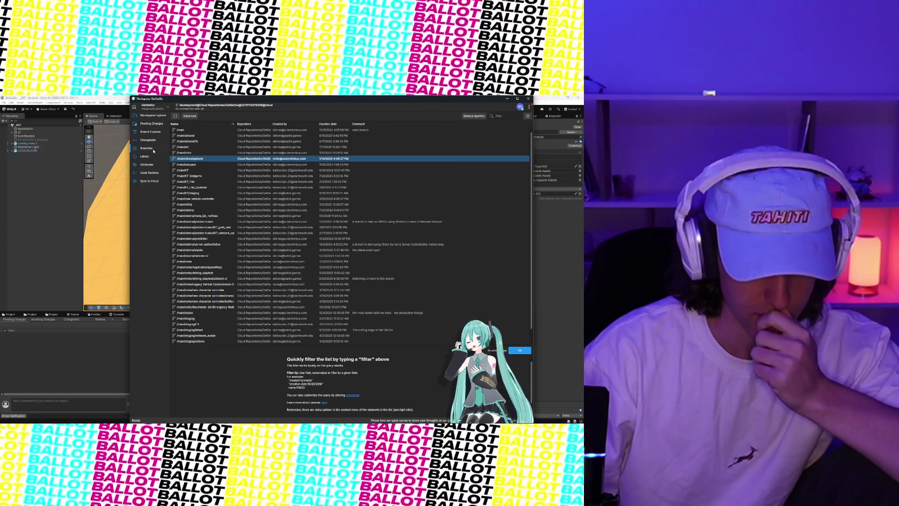
pyautogui.click(154, 141)
pyautogui.click(154, 134)
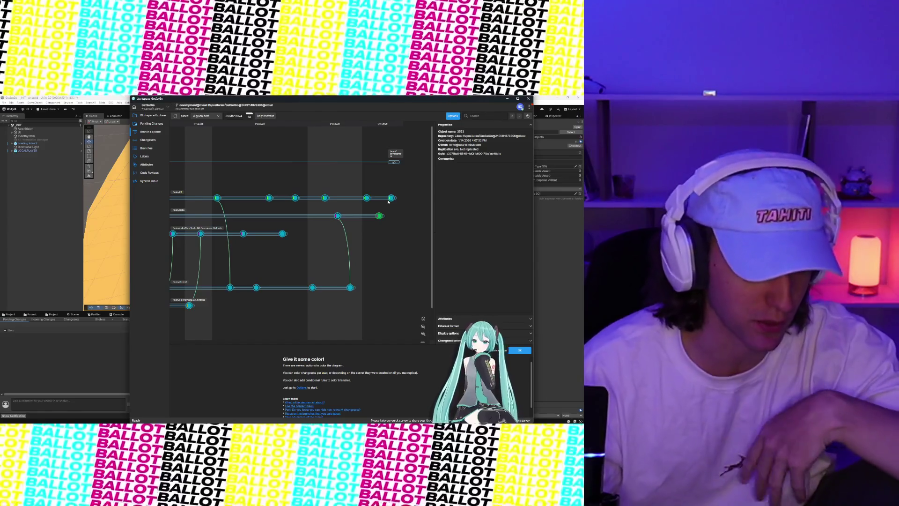
pyautogui.click(145, 149)
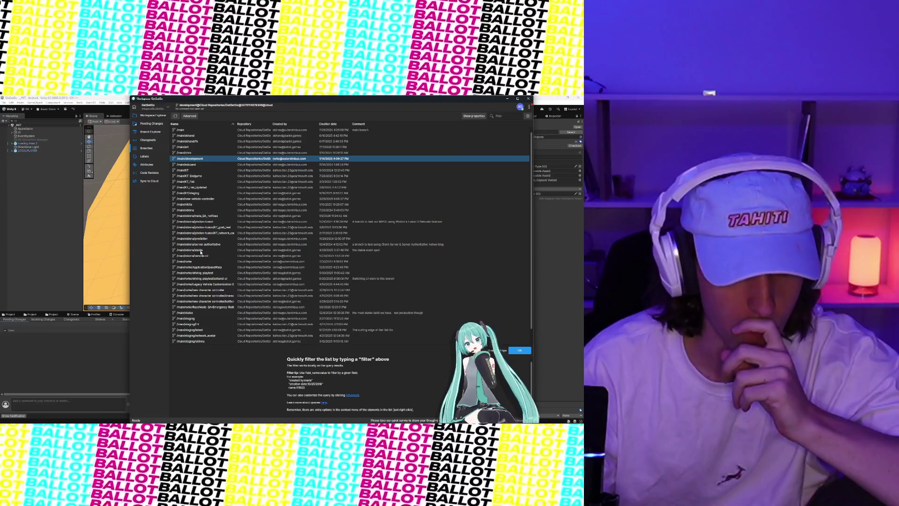
# - Merge from /main/KT, choosing /main/rorke as the target branch and confirming with OK
pyautogui.rightClick(193, 170)
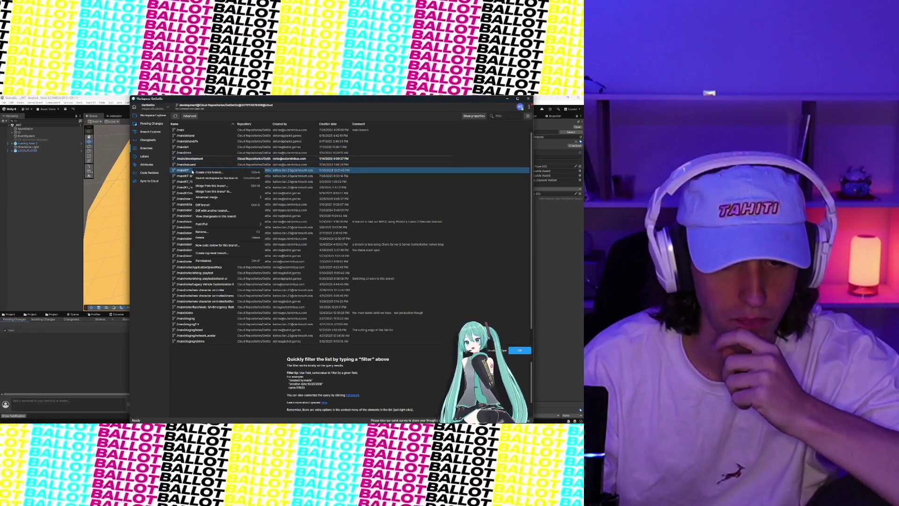
pyautogui.click(217, 199)
pyautogui.scroll(-10, 267, 265)
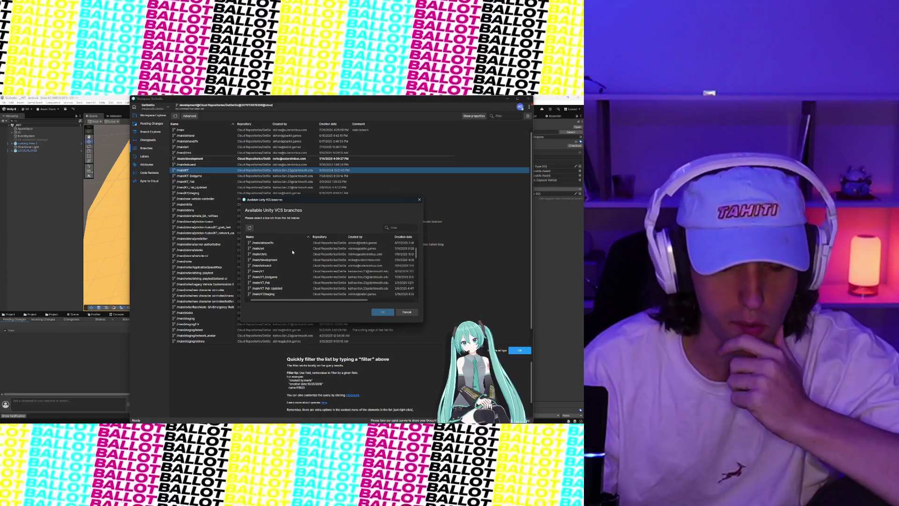
pyautogui.scroll(1, 268, 266)
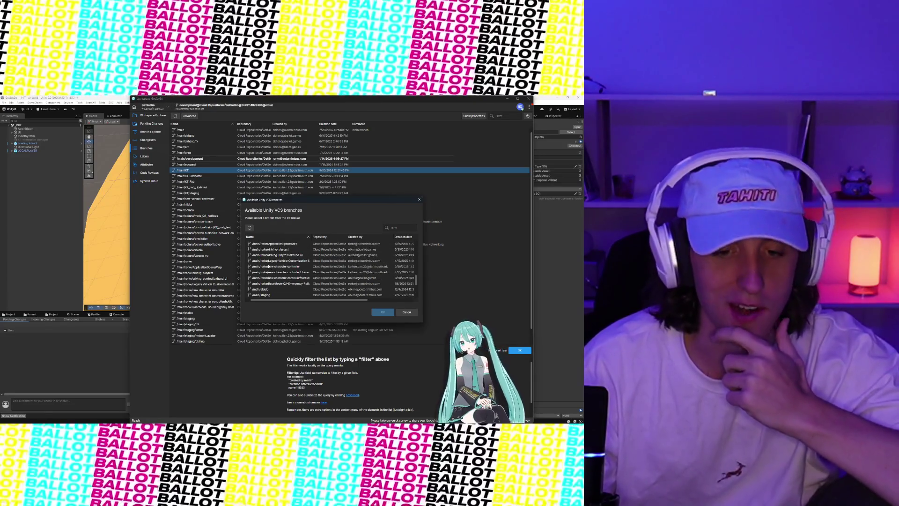
pyautogui.scroll(8, 286, 264)
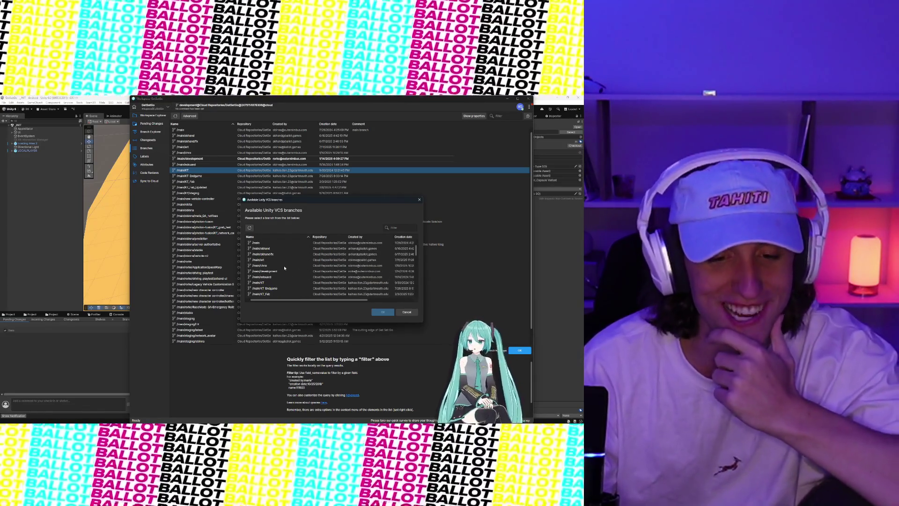
pyautogui.click(280, 271)
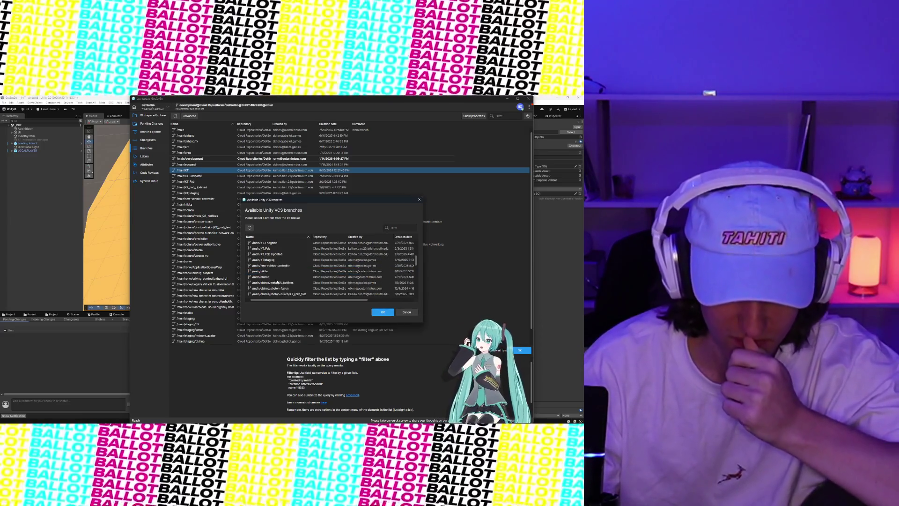
pyautogui.scroll(-5, 278, 281)
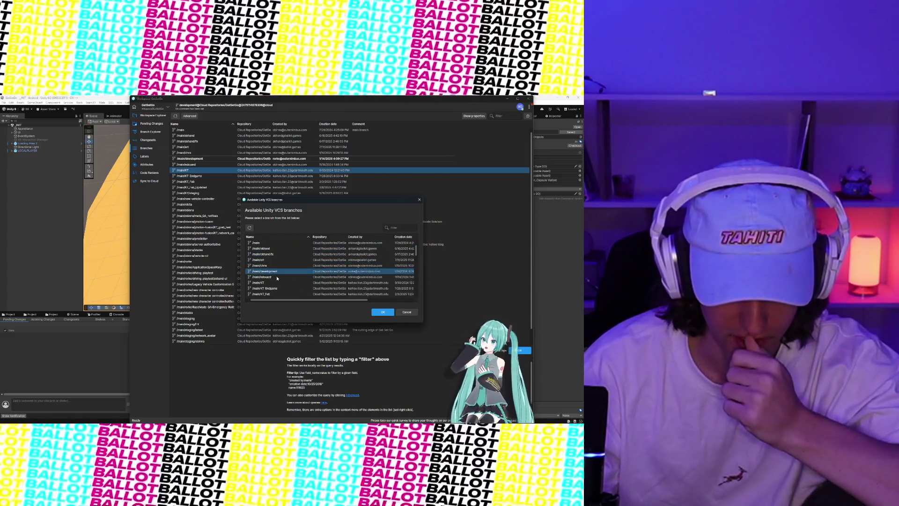
pyautogui.scroll(-2, 278, 277)
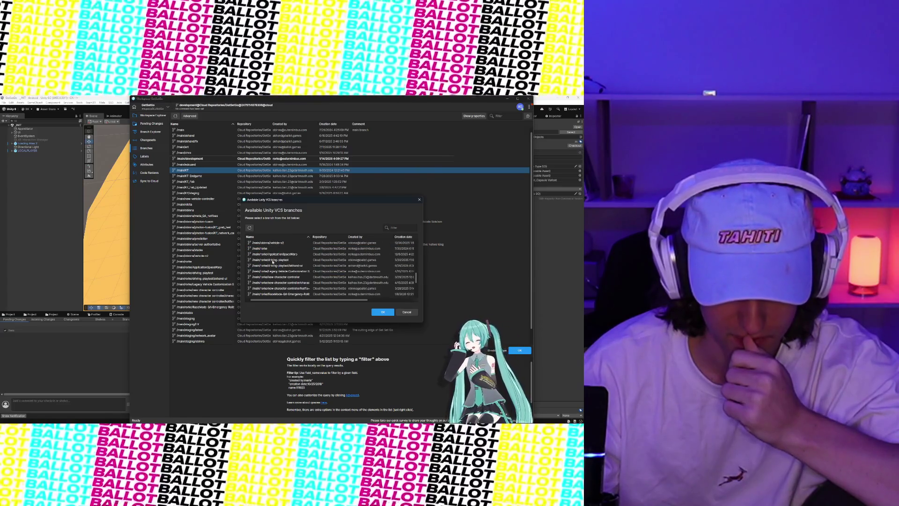
pyautogui.click(274, 249)
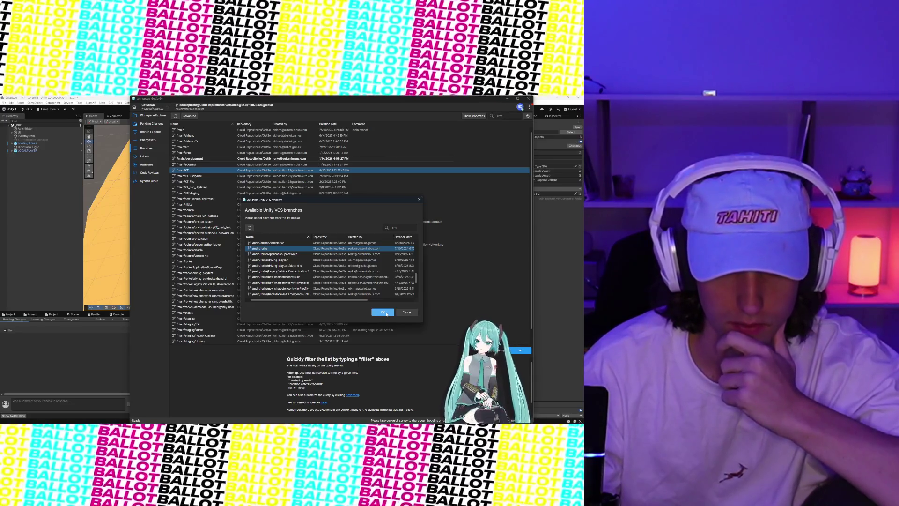
pyautogui.click(383, 312)
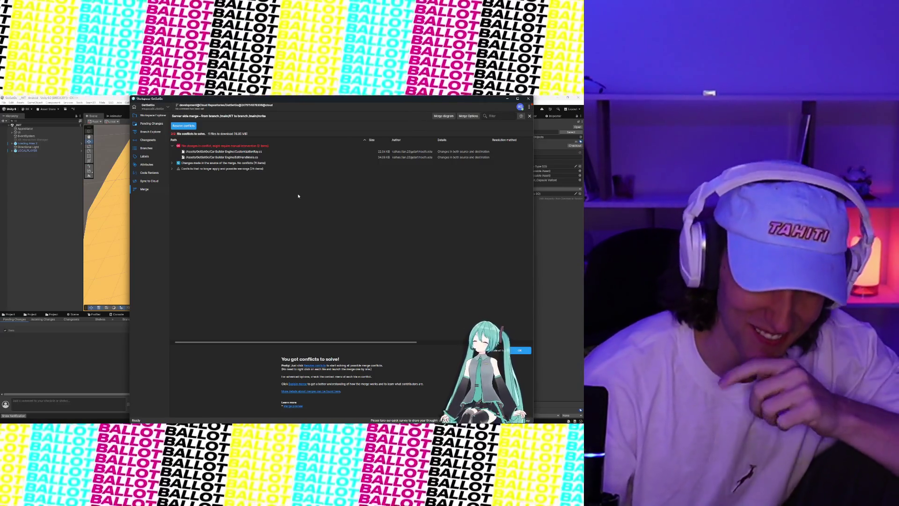
# - Open a side-by-side diff of the conflicting CustomizationRay.cs script from the conflict list
pyautogui.click(250, 152)
pyautogui.rightClick(250, 152)
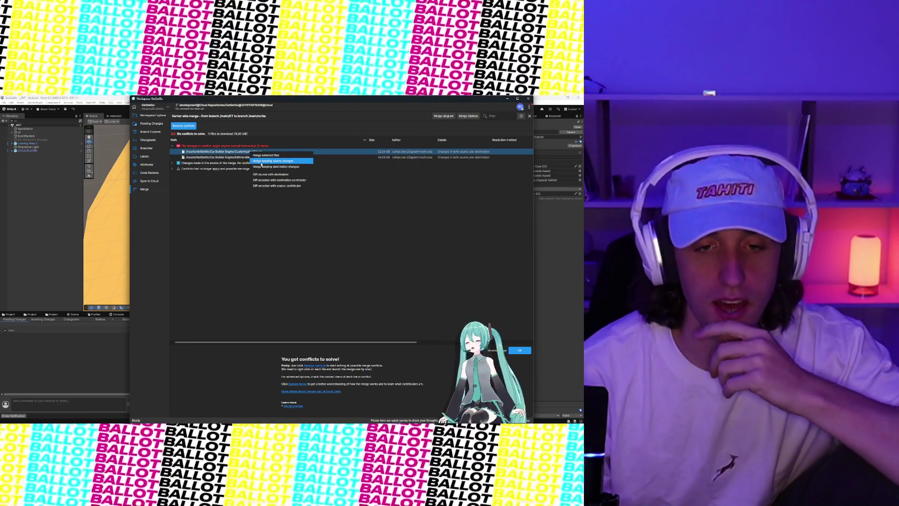
pyautogui.click(265, 176)
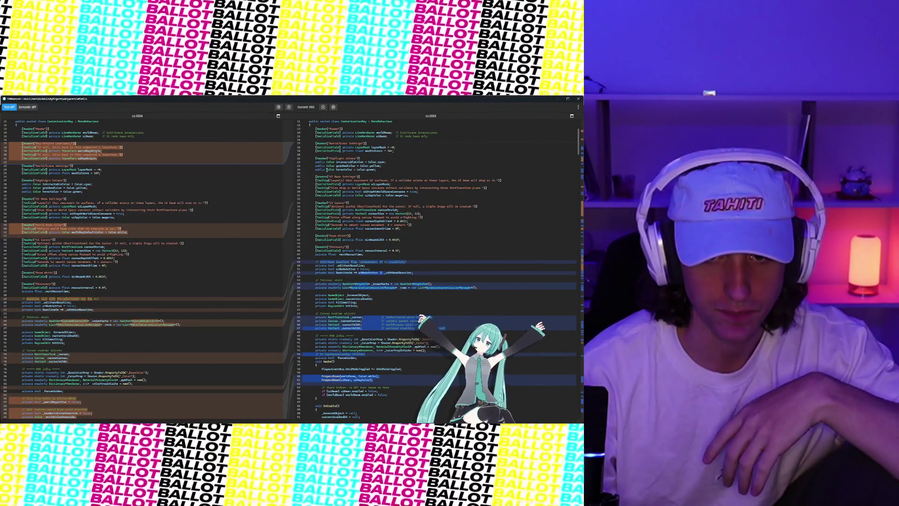
# - Scroll through the CustomizationRay.cs diff comparing the two changeset versions
pyautogui.scroll(-15, 353, 170)
pyautogui.scroll(-4, 327, 173)
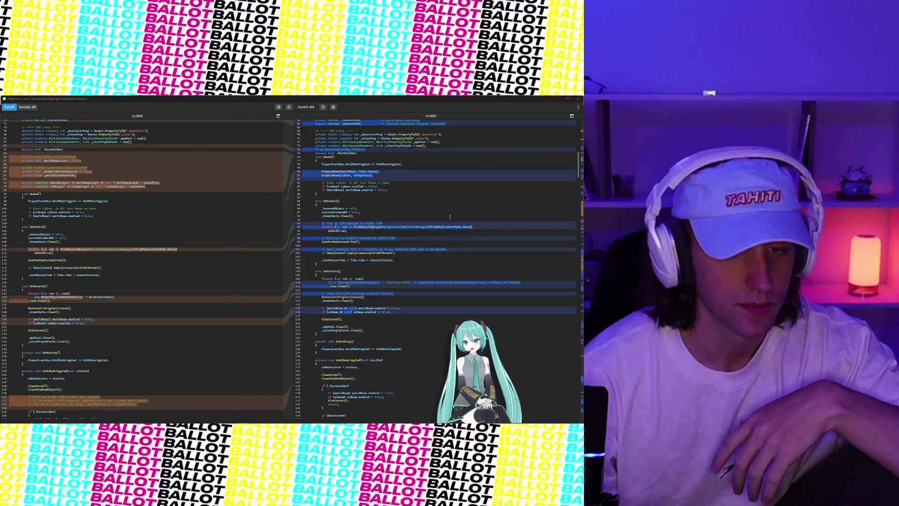
pyautogui.scroll(10, 289, 211)
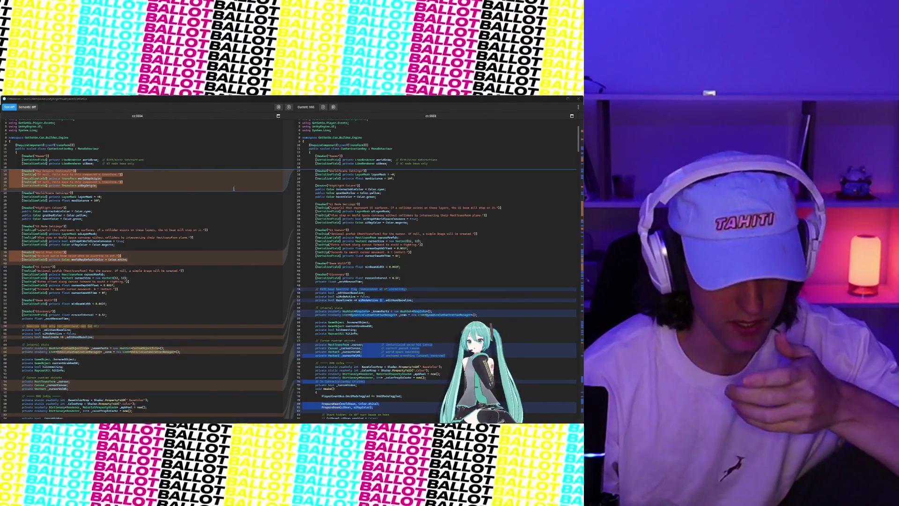
pyautogui.scroll(-5, 220, 182)
pyautogui.scroll(5, 220, 182)
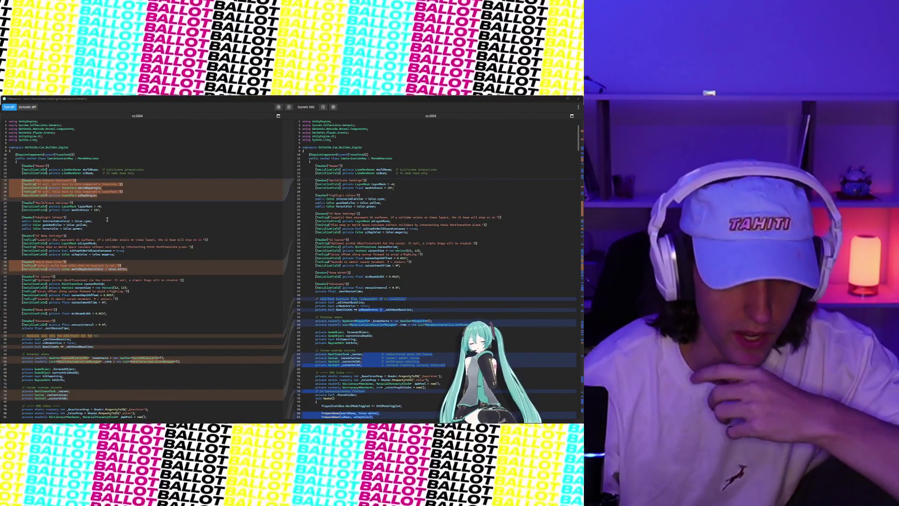
pyautogui.scroll(-8, 252, 216)
pyautogui.scroll(-8, 252, 216)
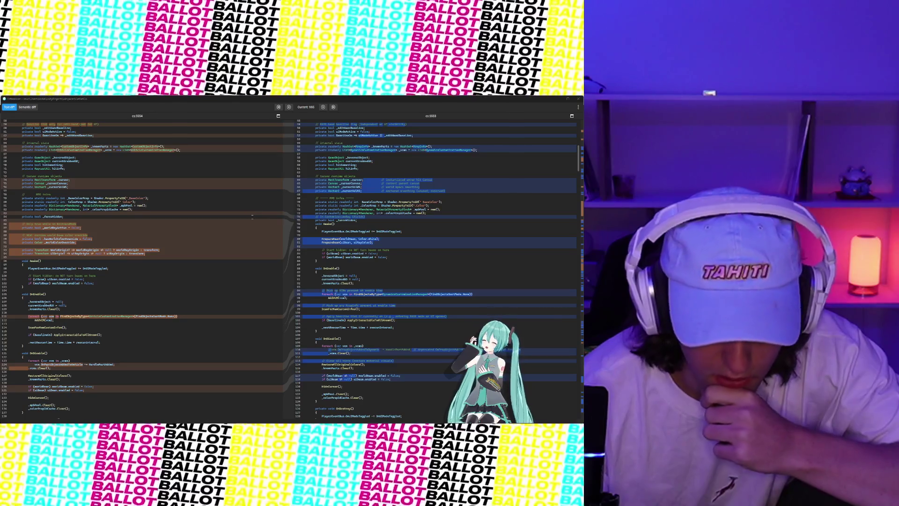
pyautogui.scroll(-4, 250, 217)
# - Jump to the next difference, read through the rest of the file, and close the diff
pyautogui.click(136, 279)
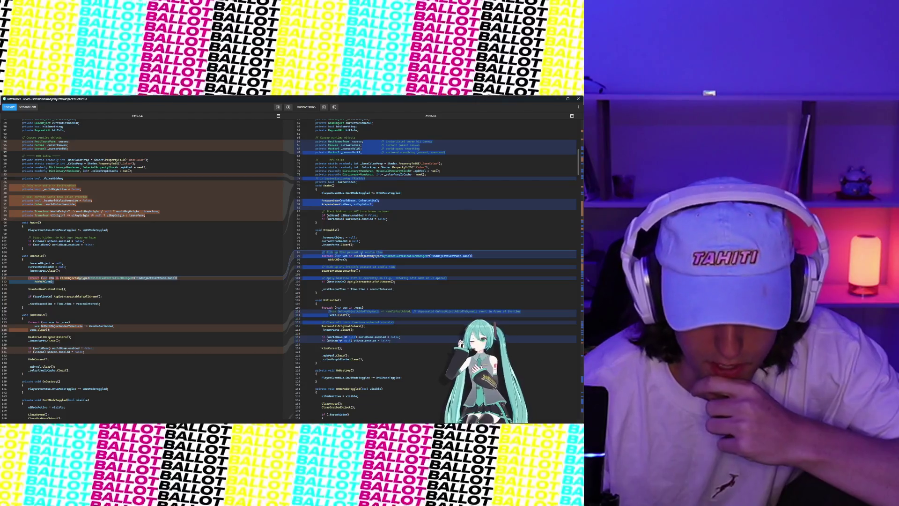
pyautogui.scroll(-3, 378, 257)
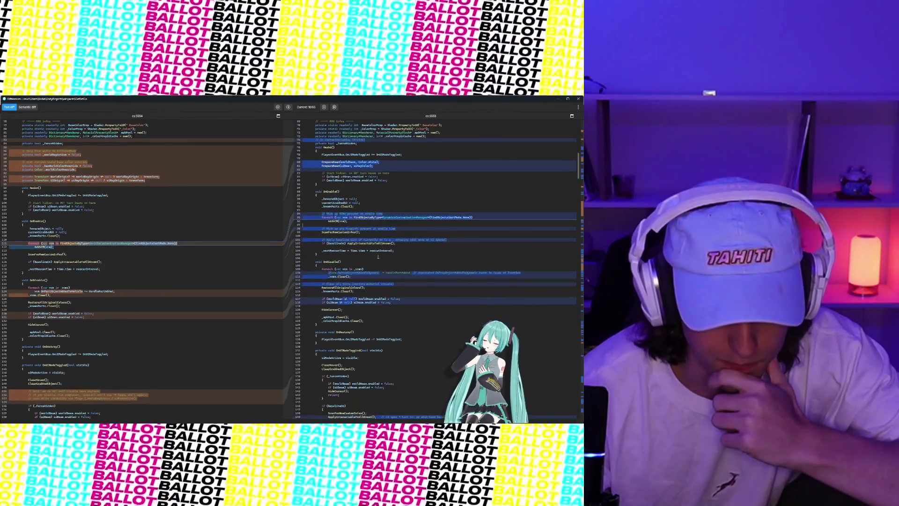
pyautogui.scroll(-2, 378, 256)
pyautogui.scroll(-4, 378, 256)
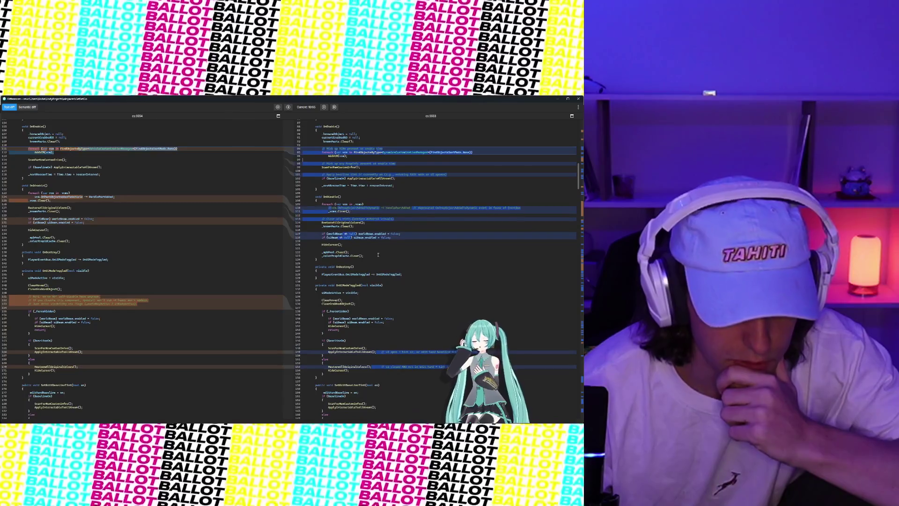
pyautogui.scroll(-3, 378, 254)
pyautogui.scroll(-2, 378, 255)
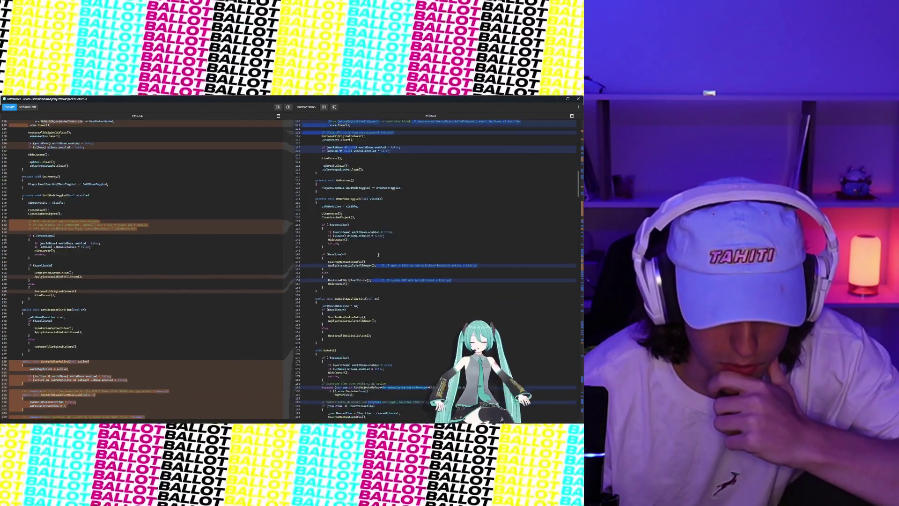
pyautogui.scroll(-5, 379, 255)
pyautogui.scroll(-5, 379, 255)
pyautogui.scroll(-3, 378, 255)
pyautogui.scroll(-3, 378, 255)
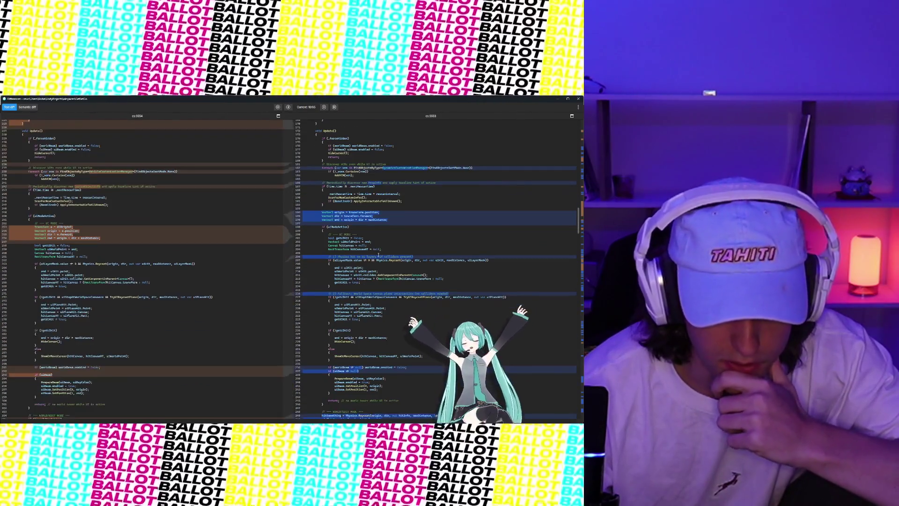
pyautogui.scroll(-3, 379, 254)
pyautogui.scroll(-3, 378, 255)
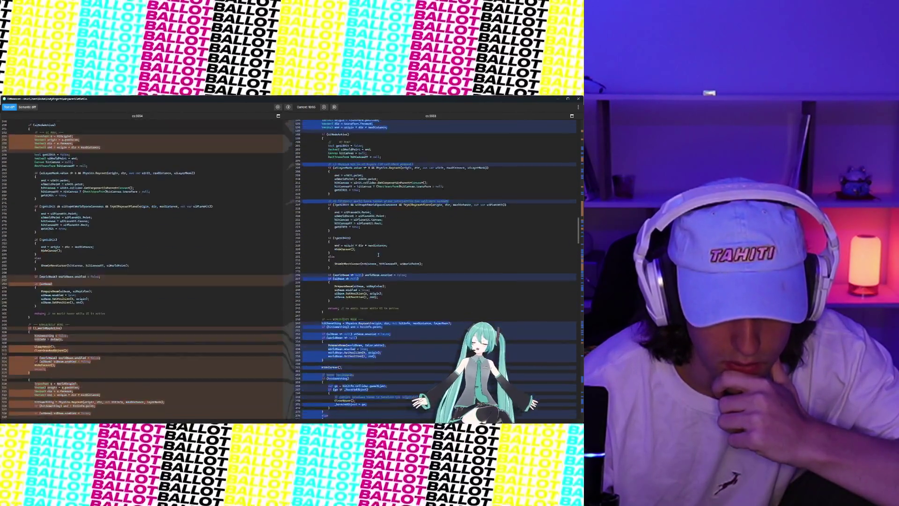
pyautogui.scroll(-5, 378, 255)
pyautogui.scroll(-6, 379, 255)
pyautogui.scroll(-6, 378, 255)
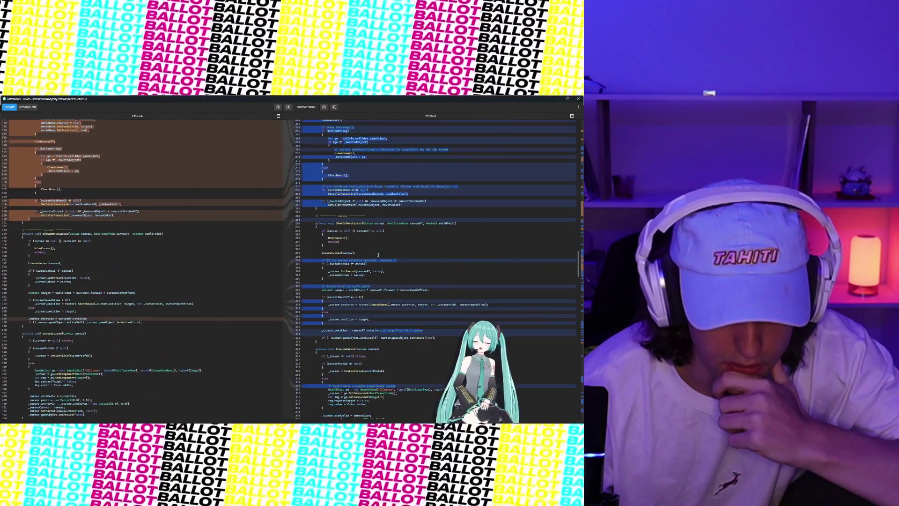
pyautogui.scroll(-4, 379, 254)
pyautogui.scroll(-5, 378, 255)
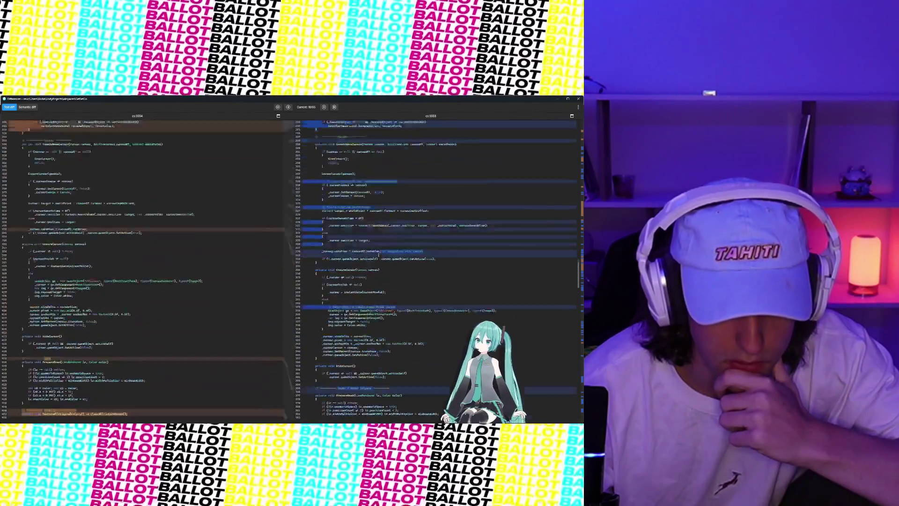
pyautogui.scroll(20, 378, 255)
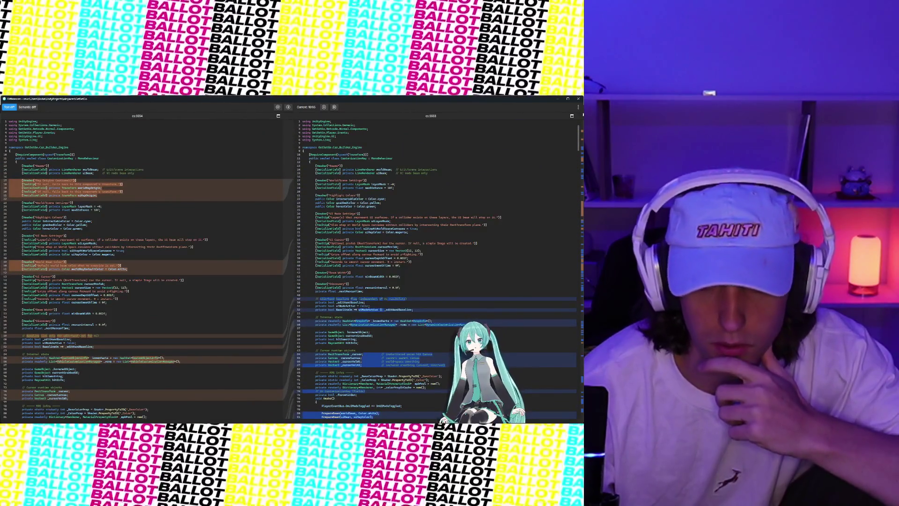
pyautogui.press('Escape')
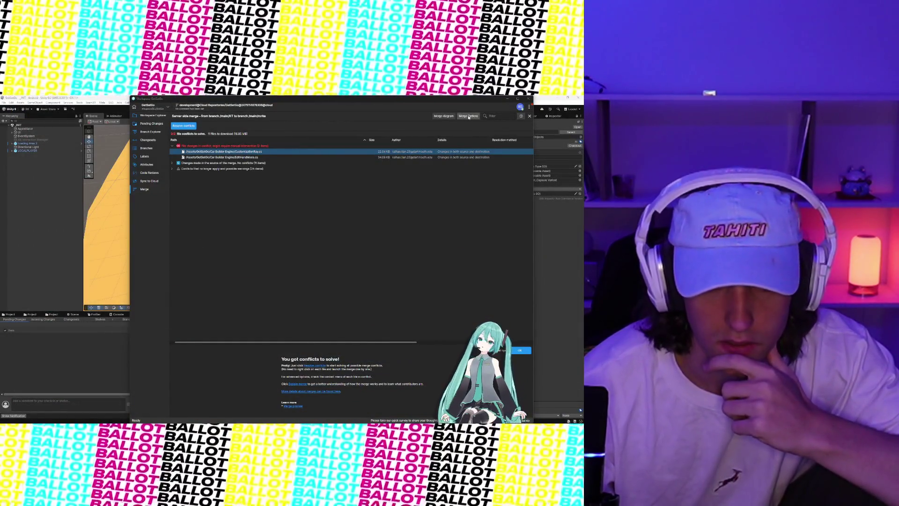
# - Check Merge Options without changes, then open the first conflicting script in the three-way merge tool
pyautogui.click(468, 116)
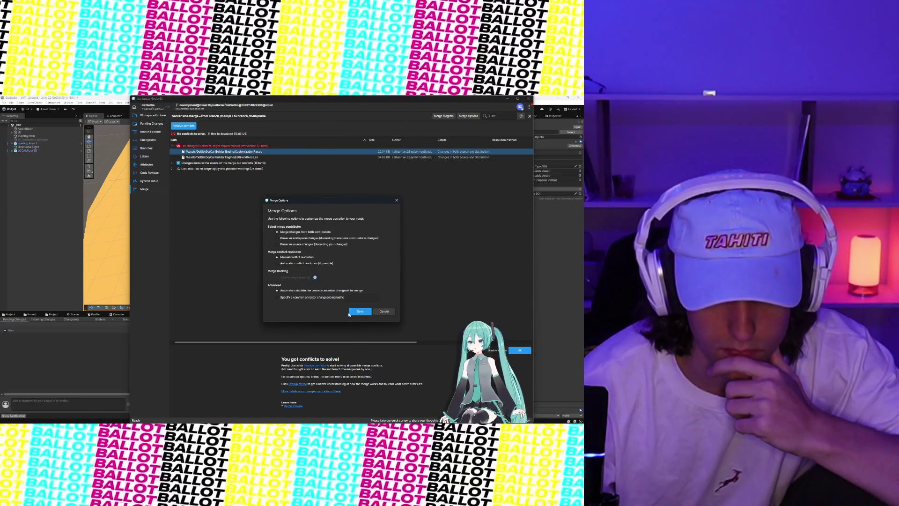
pyautogui.click(352, 312)
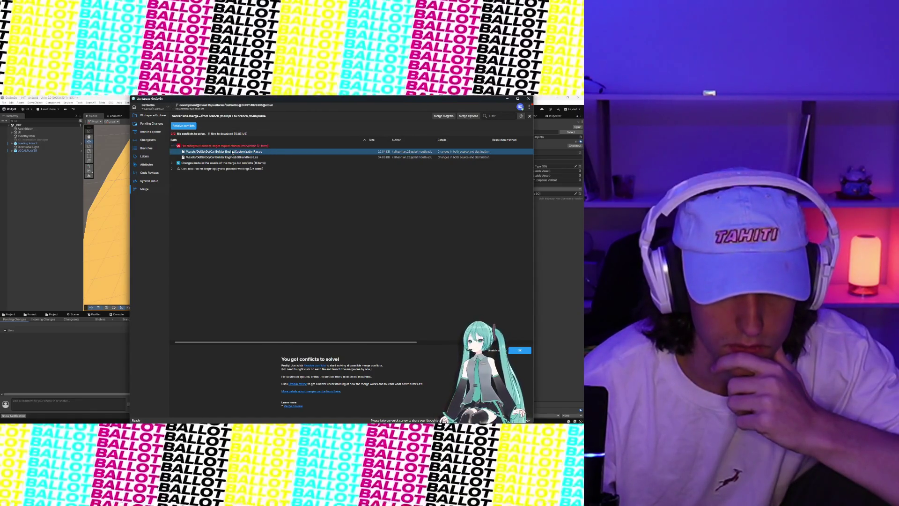
pyautogui.rightClick(232, 152)
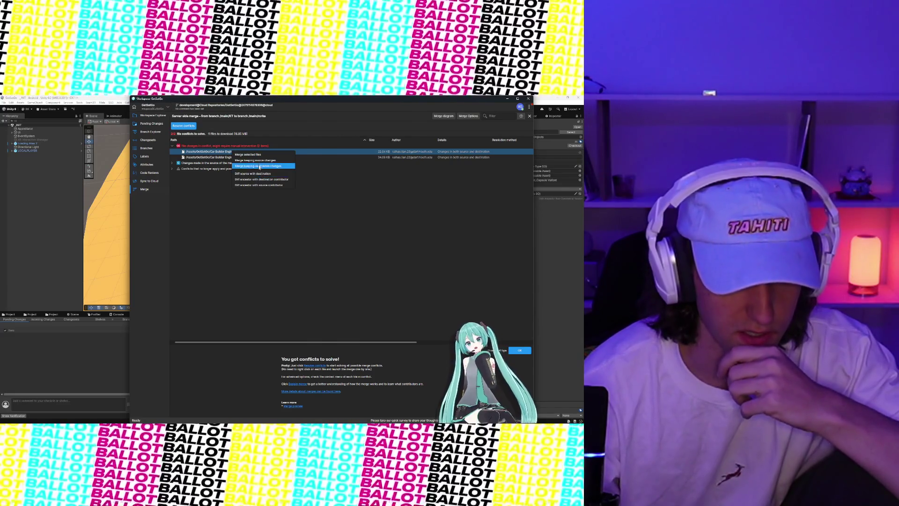
pyautogui.click(259, 166)
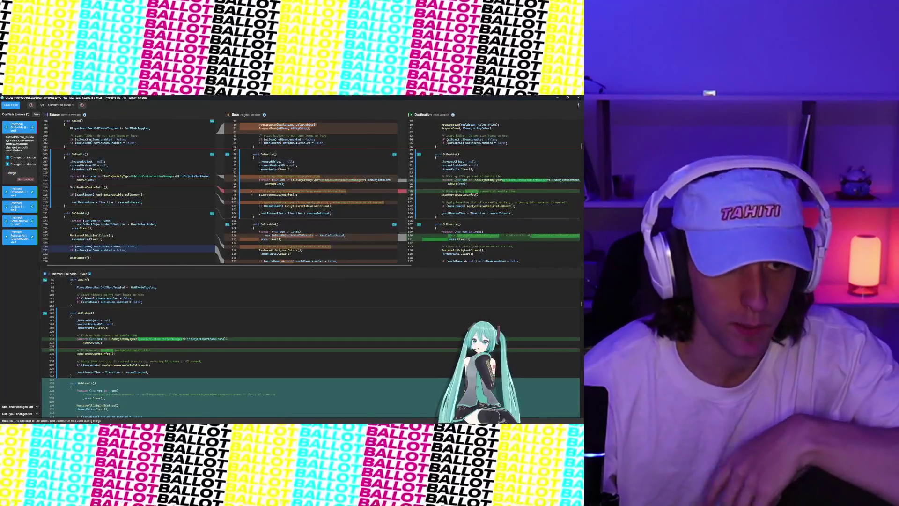
# - Expand and review the OnEnable conflict, then advance to conflict 2/5 in OnDisable
pyautogui.scroll(3, 56, 147)
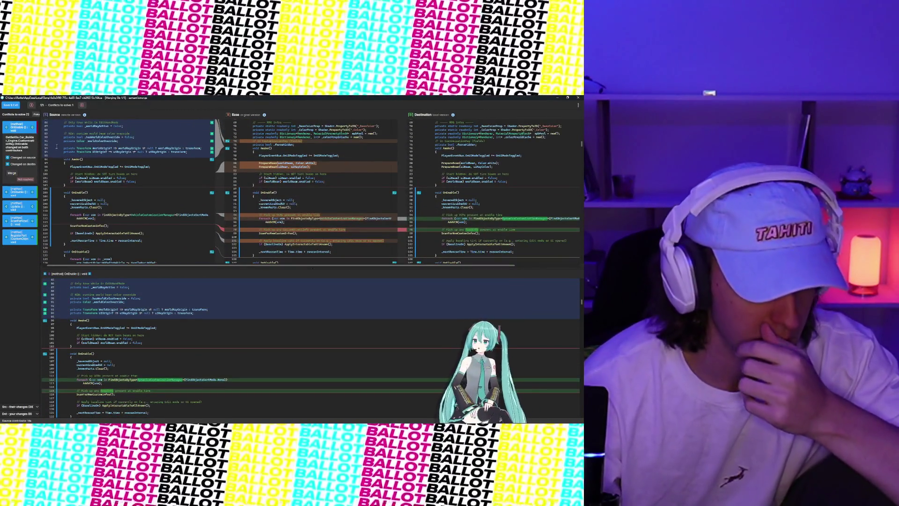
pyautogui.scroll(3, 328, 172)
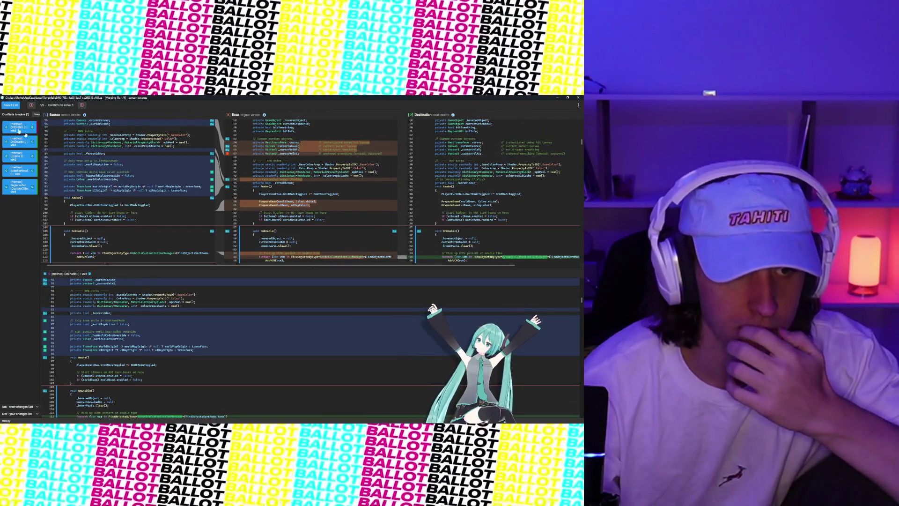
pyautogui.click(19, 127)
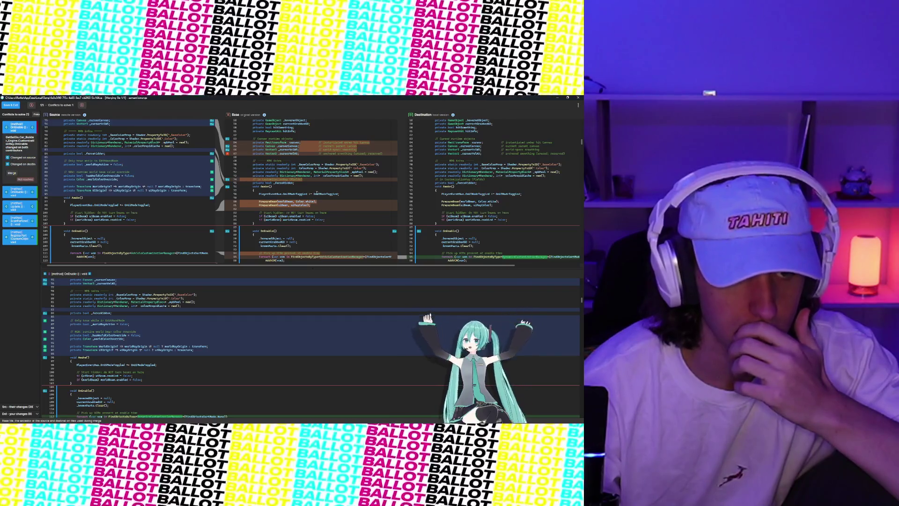
pyautogui.scroll(7, 334, 199)
pyautogui.scroll(10, 334, 198)
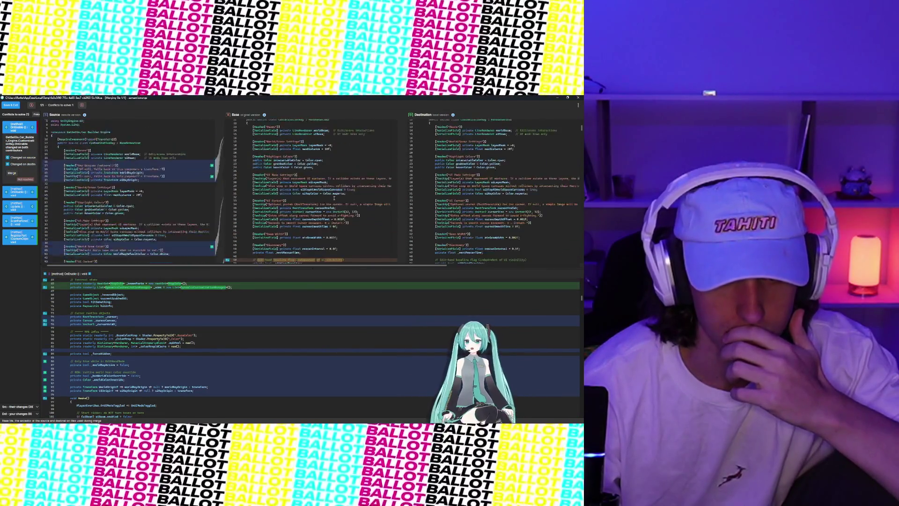
pyautogui.scroll(-10, 213, 223)
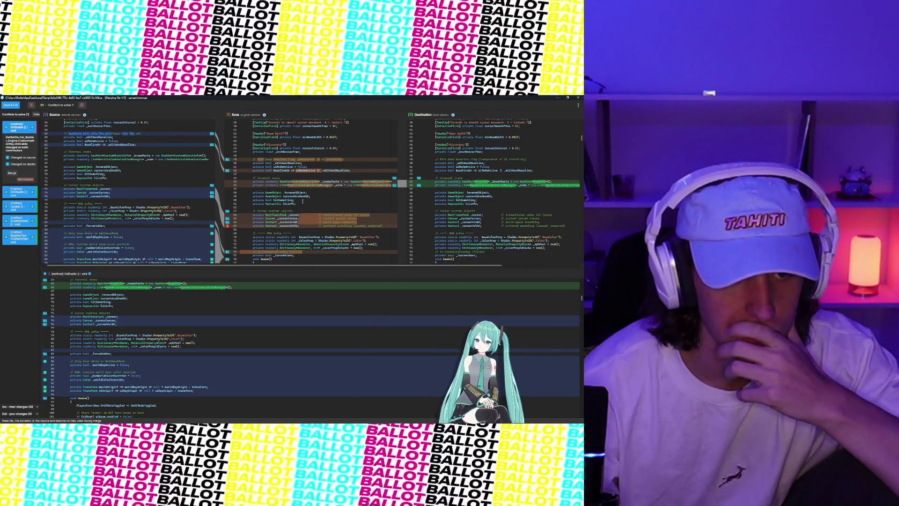
pyautogui.scroll(-3, 303, 200)
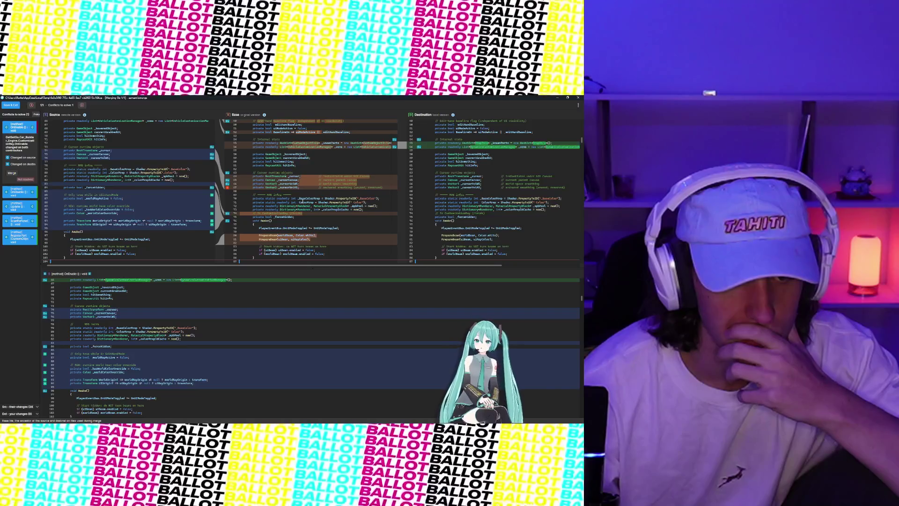
pyautogui.scroll(-3, 303, 200)
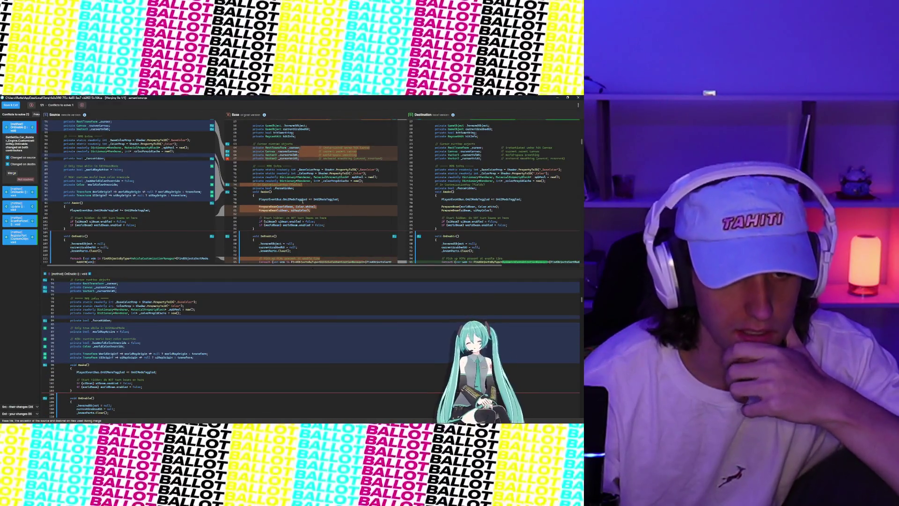
pyautogui.scroll(-5, 302, 201)
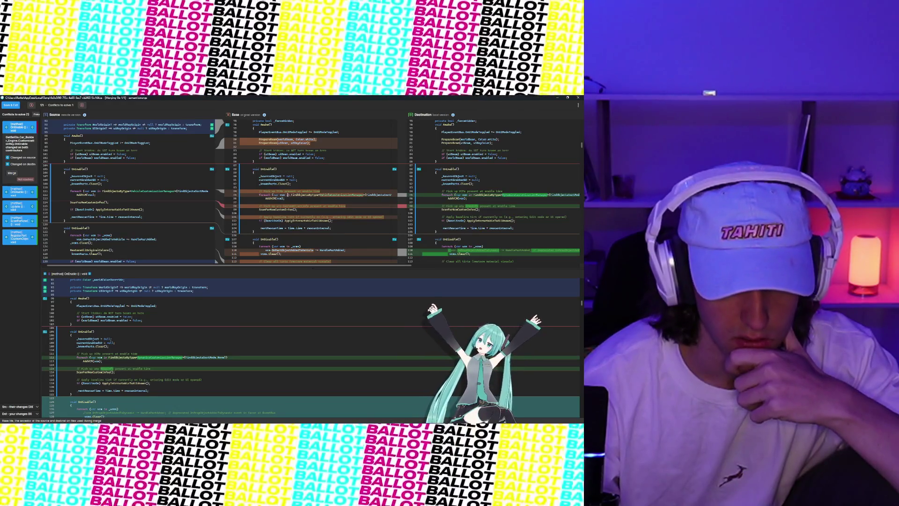
pyautogui.hscroll(2, 288, 195)
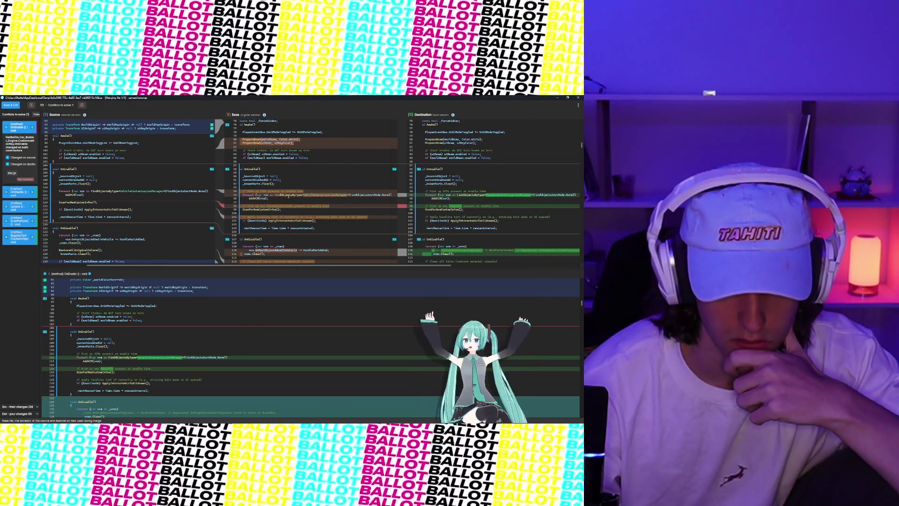
pyautogui.hscroll(-3, 560, 227)
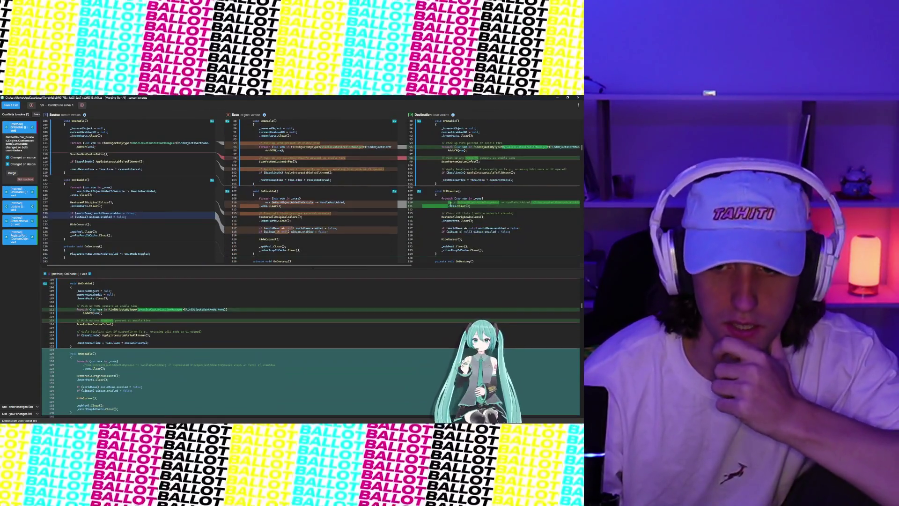
pyautogui.click(18, 192)
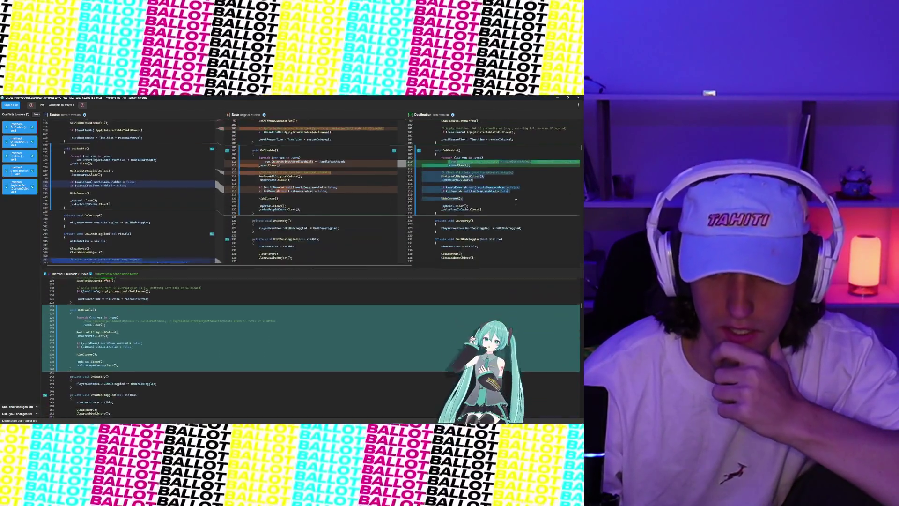
pyautogui.hscroll(2, 430, 165)
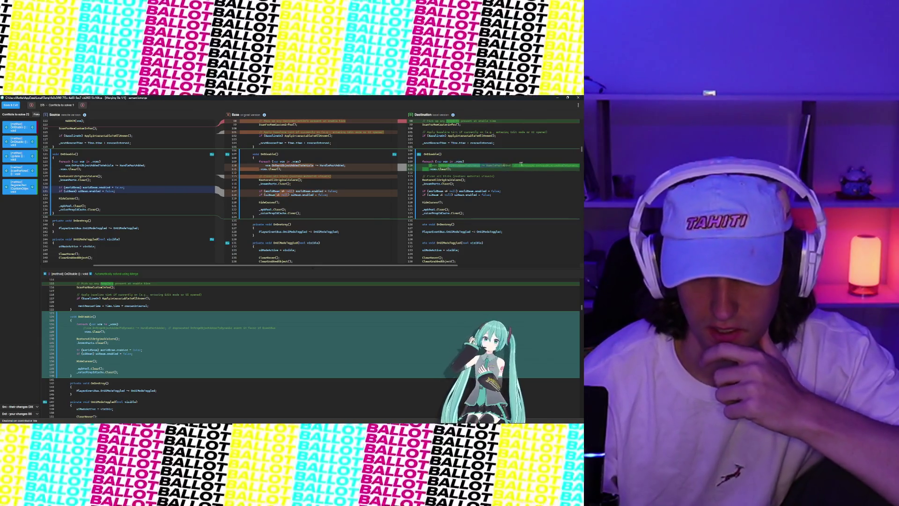
pyautogui.scroll(-10, 410, 185)
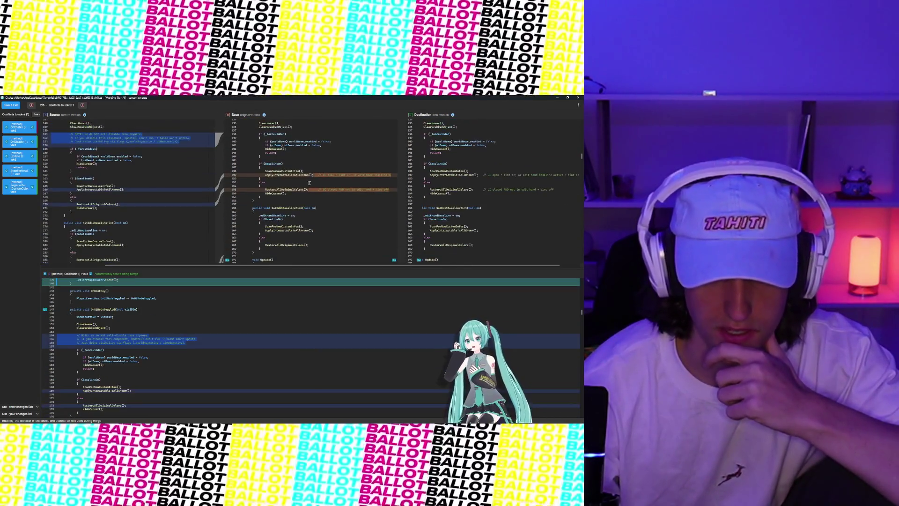
pyautogui.scroll(-6, 366, 180)
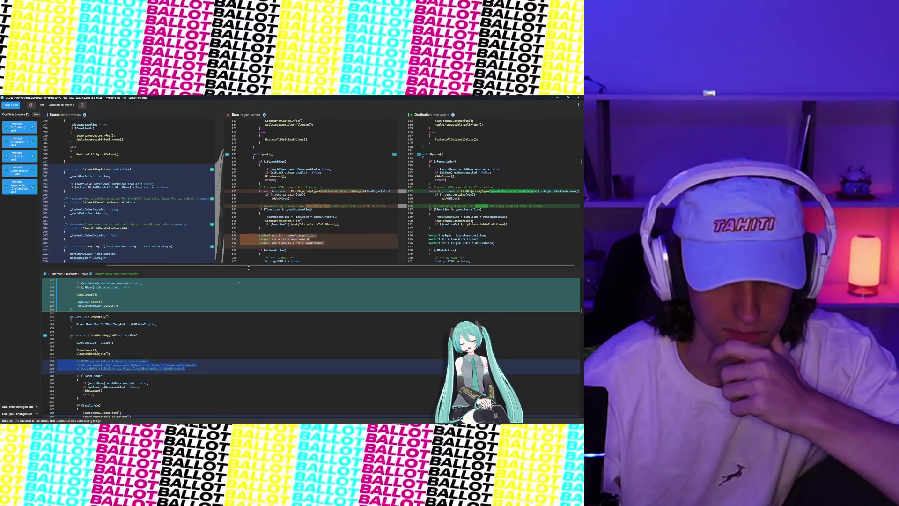
pyautogui.scroll(15, 196, 304)
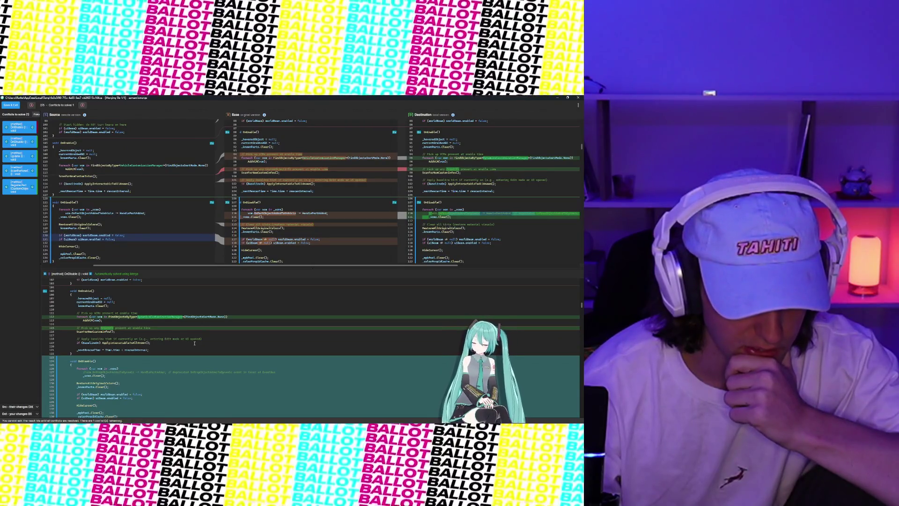
pyautogui.scroll(-3, 194, 343)
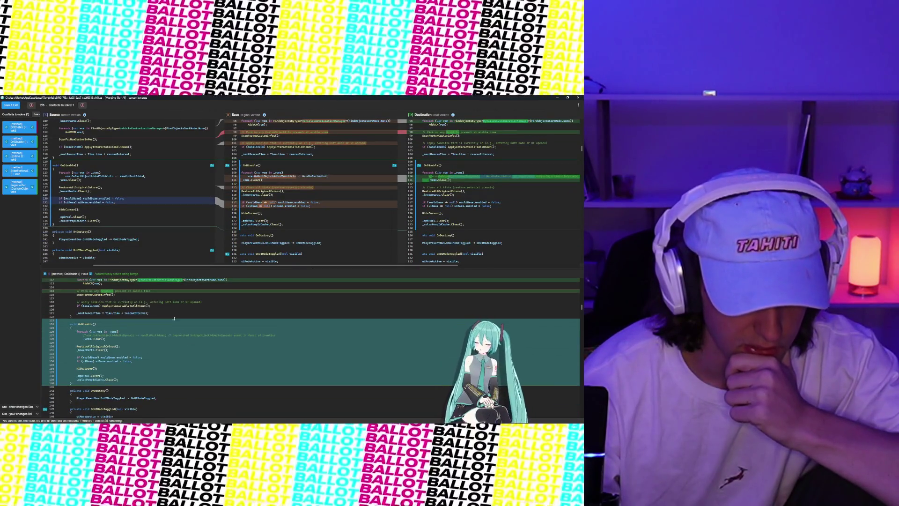
pyautogui.scroll(-2, 341, 209)
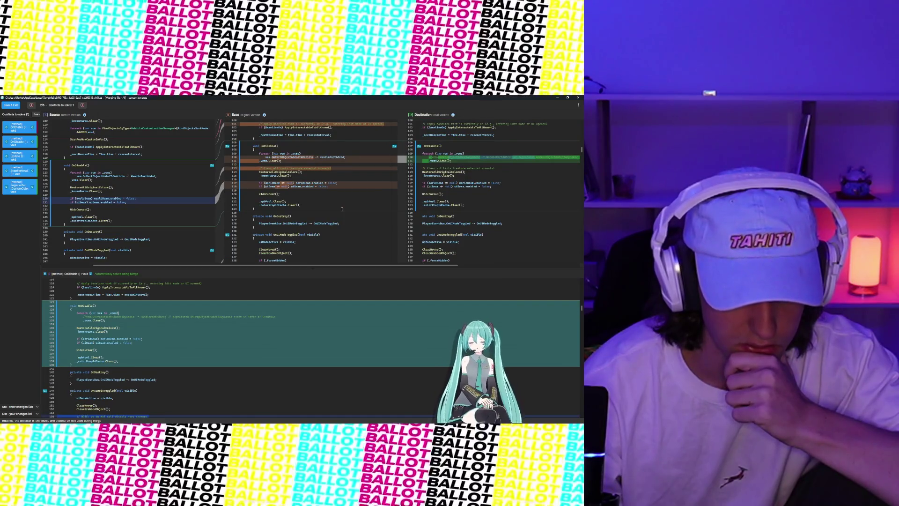
pyautogui.scroll(-5, 342, 209)
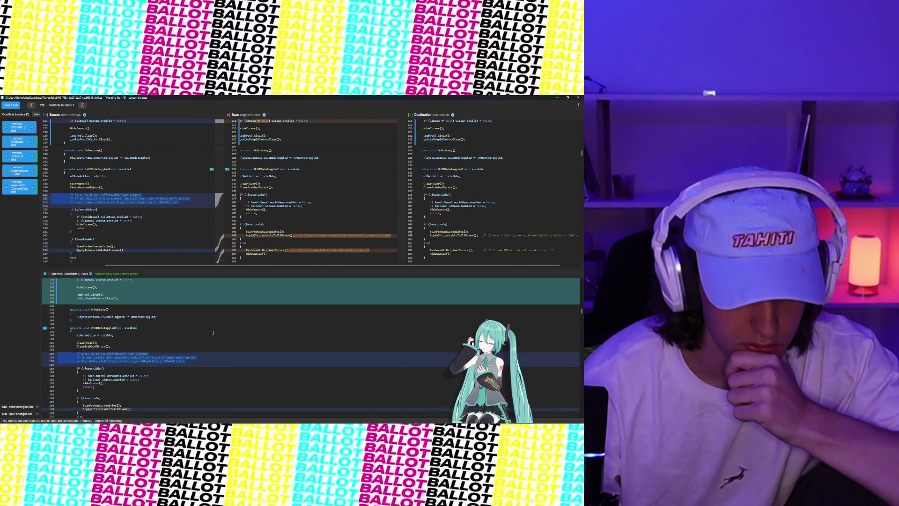
pyautogui.scroll(-10, 213, 333)
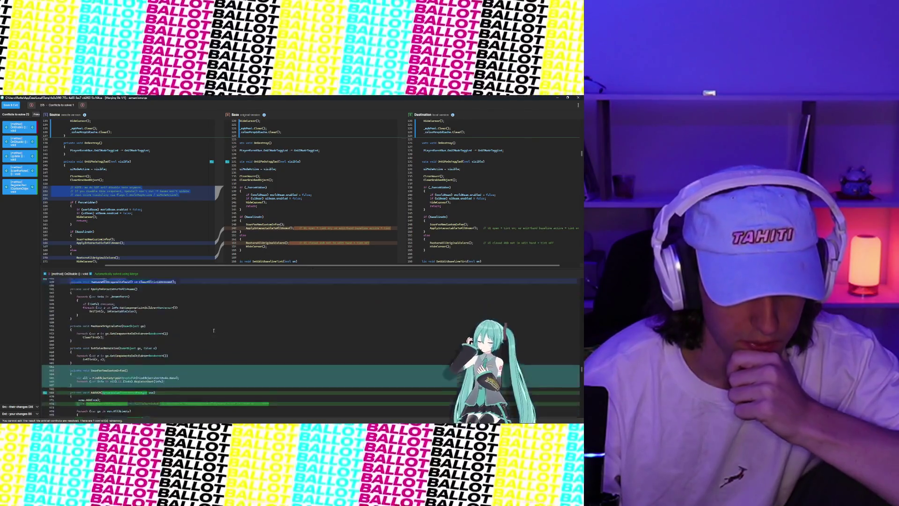
pyautogui.scroll(-5, 213, 330)
pyautogui.scroll(15, 118, 338)
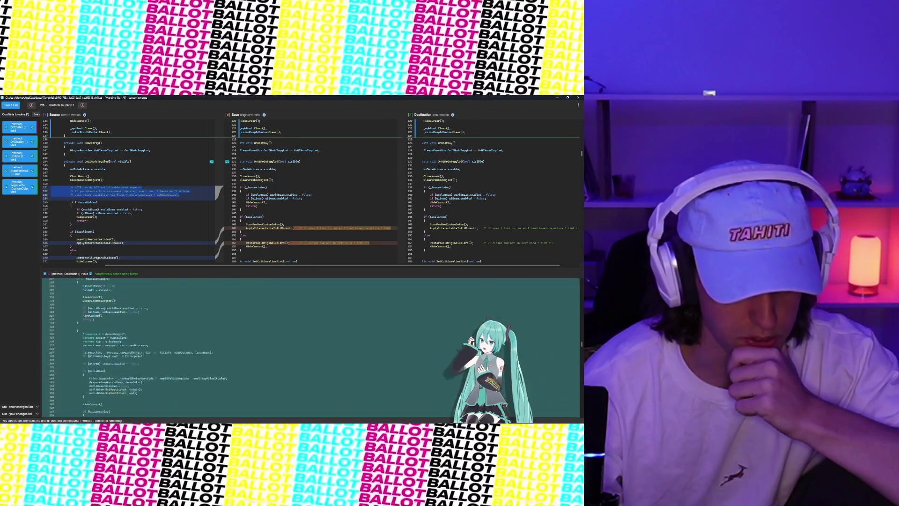
pyautogui.scroll(5, 121, 338)
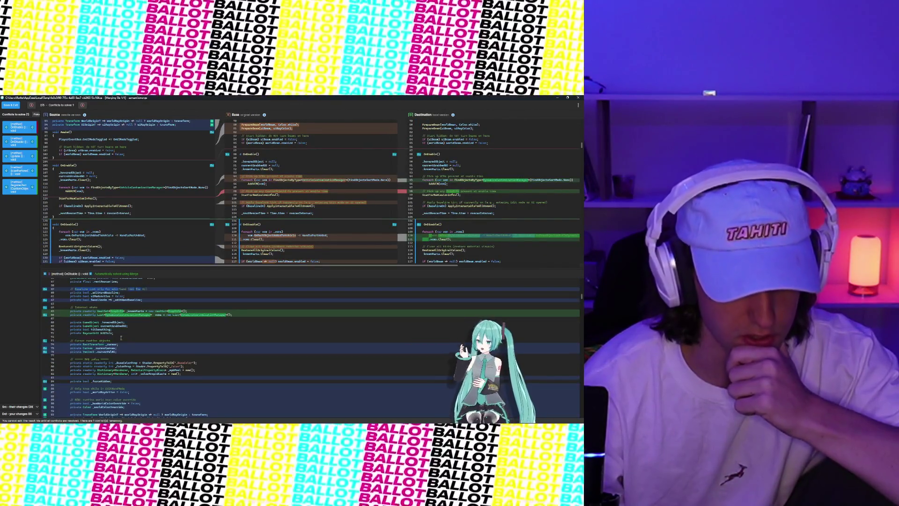
pyautogui.scroll(-2, 121, 337)
pyautogui.scroll(-2, 105, 338)
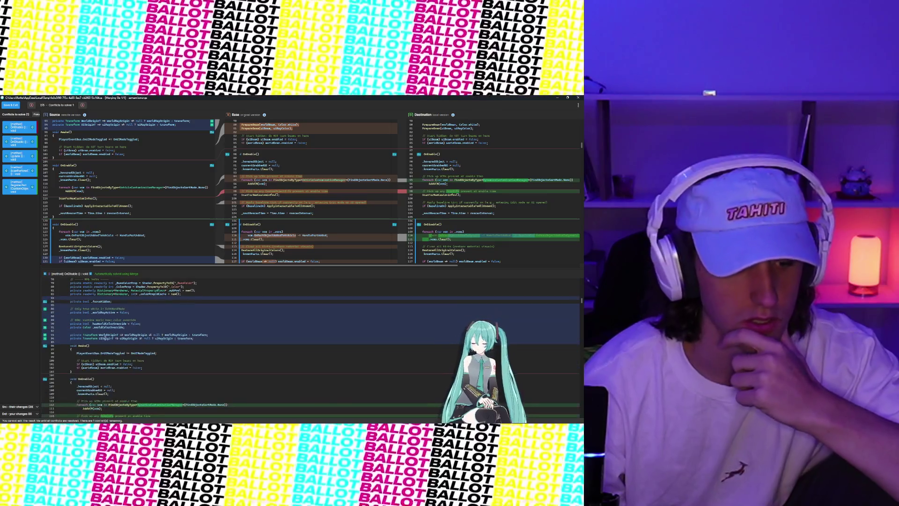
pyautogui.scroll(-1, 105, 338)
pyautogui.click(22, 123)
# - Attempt Save & Exit, cancel at the unresolved-conflict warning, and expand the OnEnable conflict
pyautogui.click(12, 106)
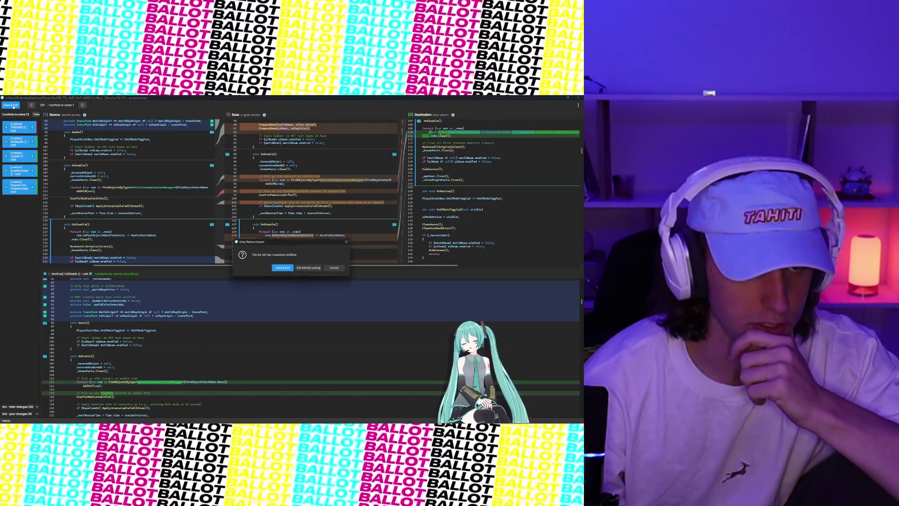
pyautogui.click(337, 268)
pyautogui.click(19, 126)
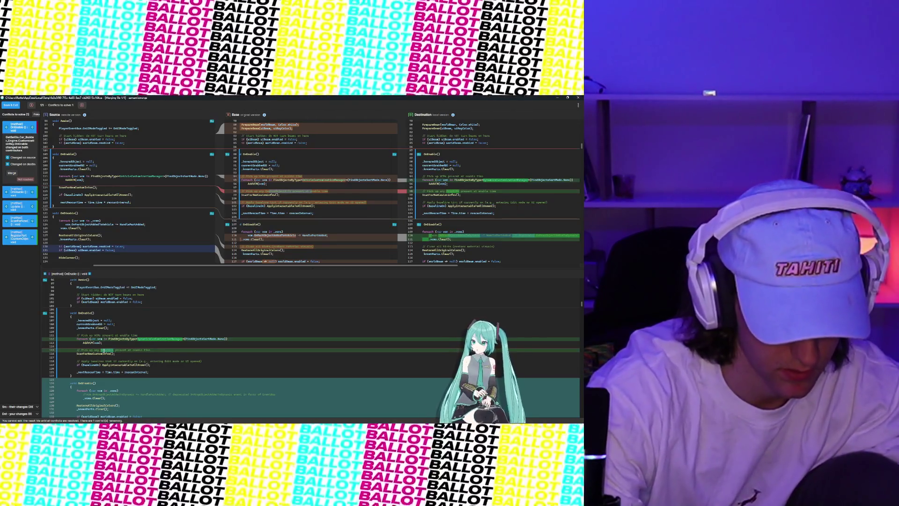
# - Collapse and re-expand the OnEnable conflict, then open it in the separate Mergetool window
pyautogui.rightClick(104, 350)
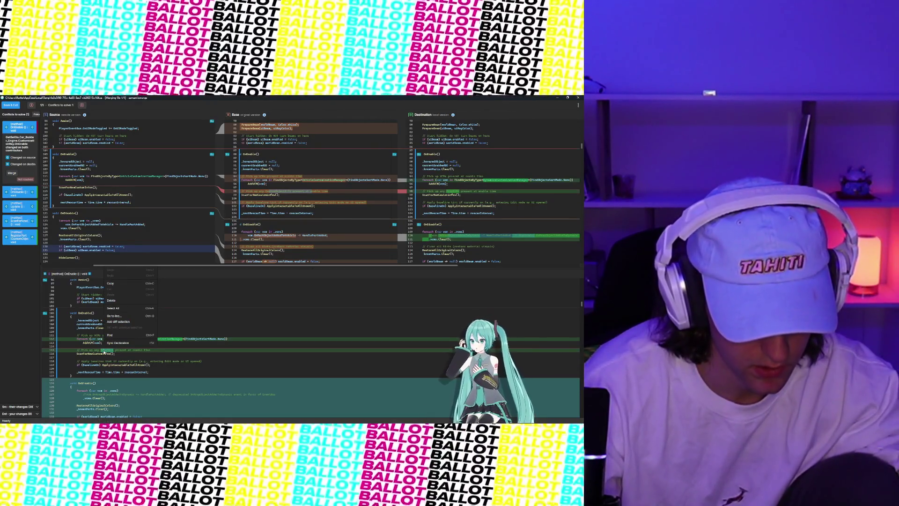
pyautogui.click(18, 135)
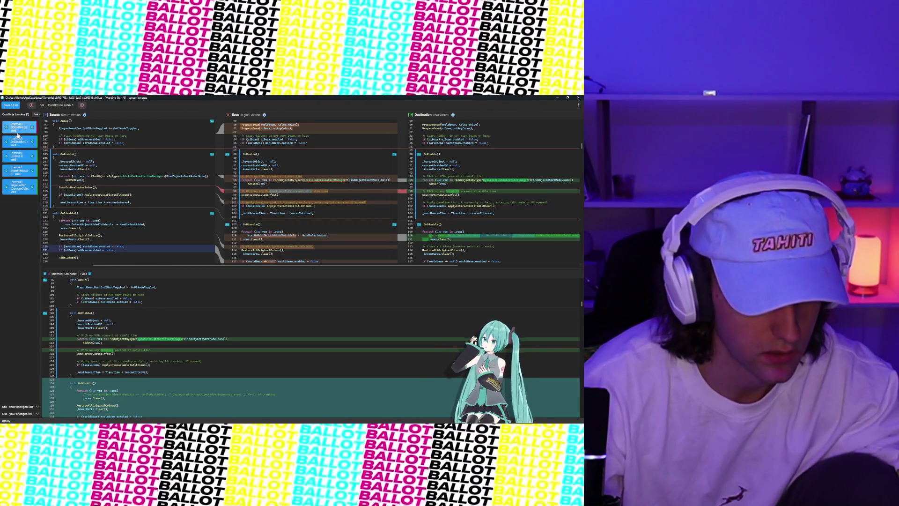
pyautogui.click(19, 133)
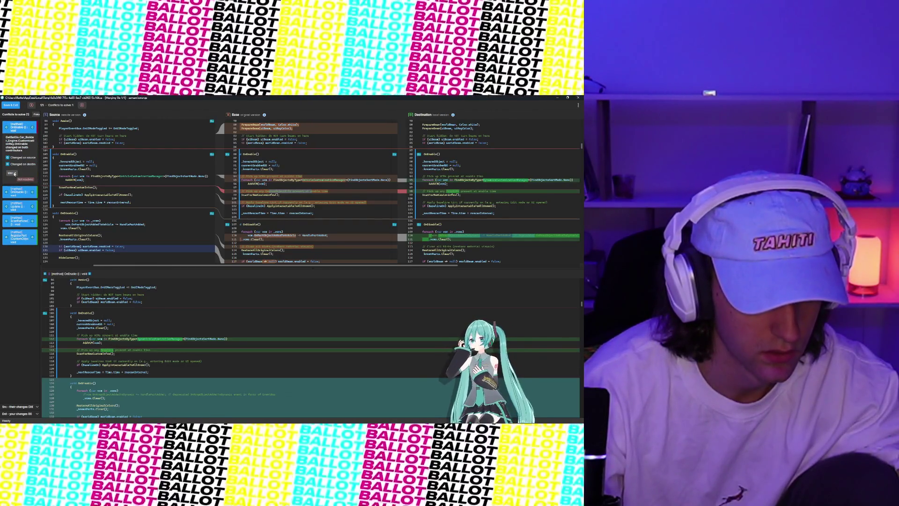
pyautogui.click(14, 174)
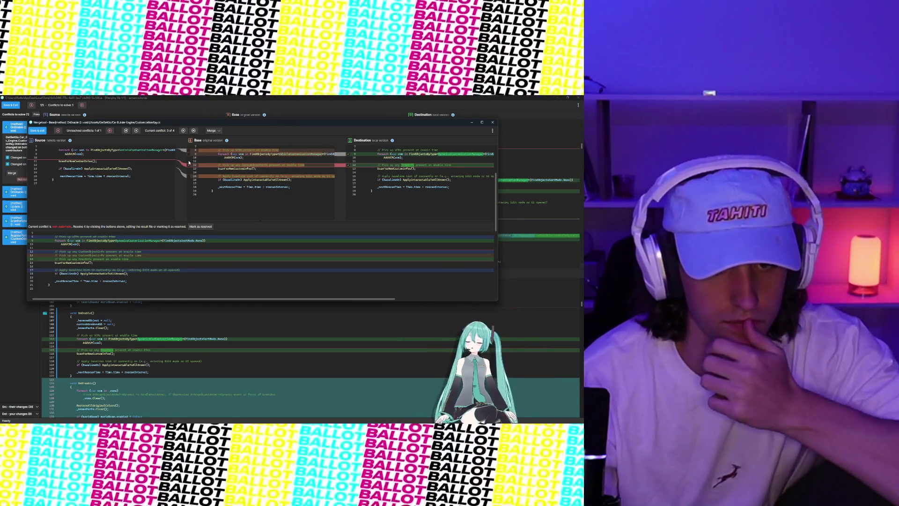
# - Resolve OnEnable with the Base lines, save Mergetool, and Save & Exit the file merge
pyautogui.click(190, 166)
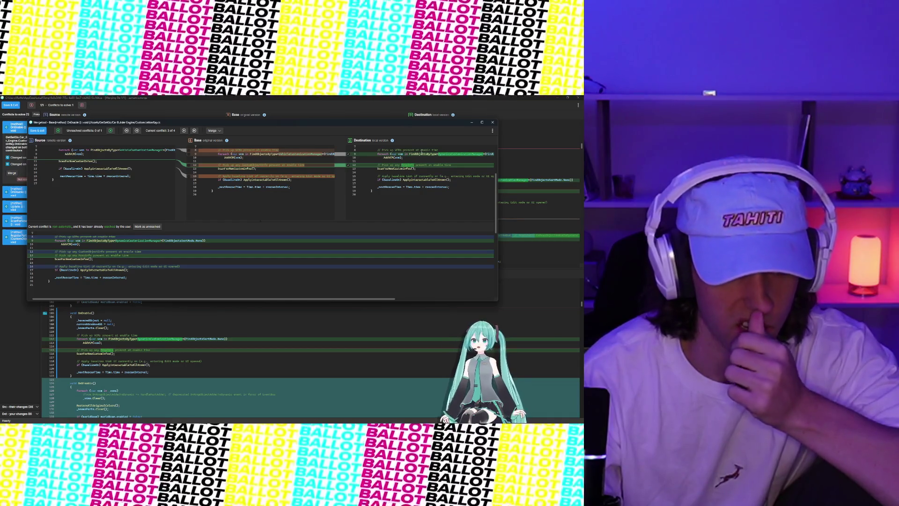
pyautogui.click(36, 132)
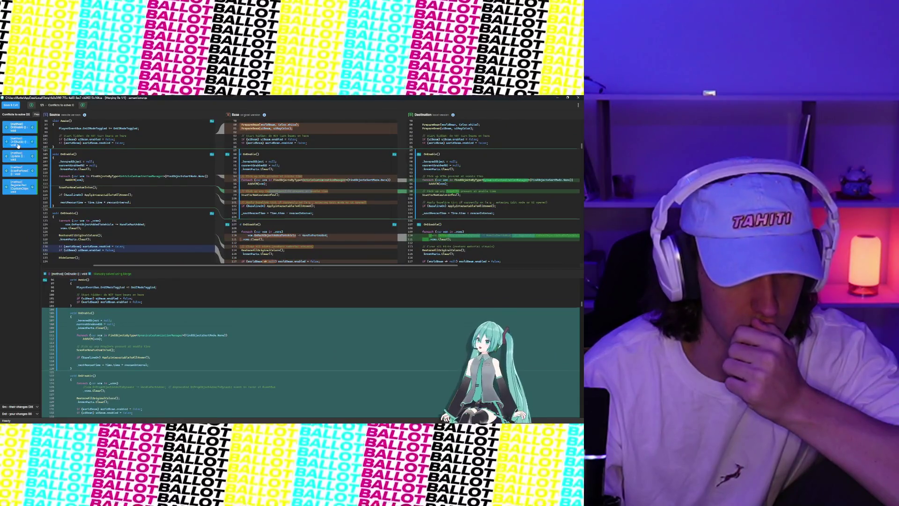
pyautogui.click(20, 203)
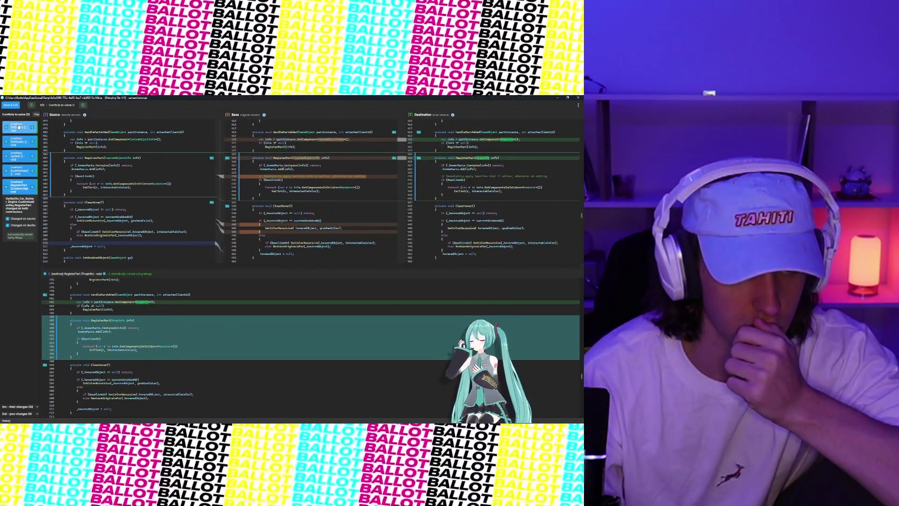
pyautogui.click(19, 126)
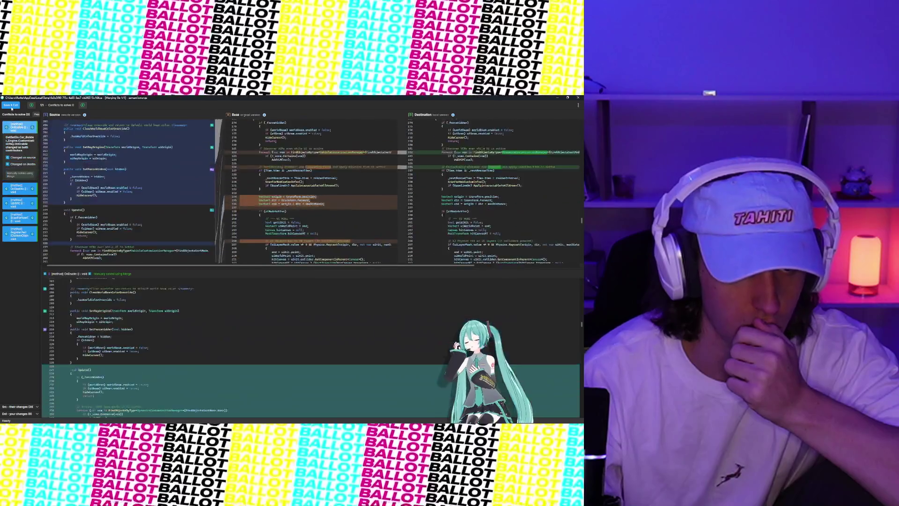
pyautogui.click(11, 105)
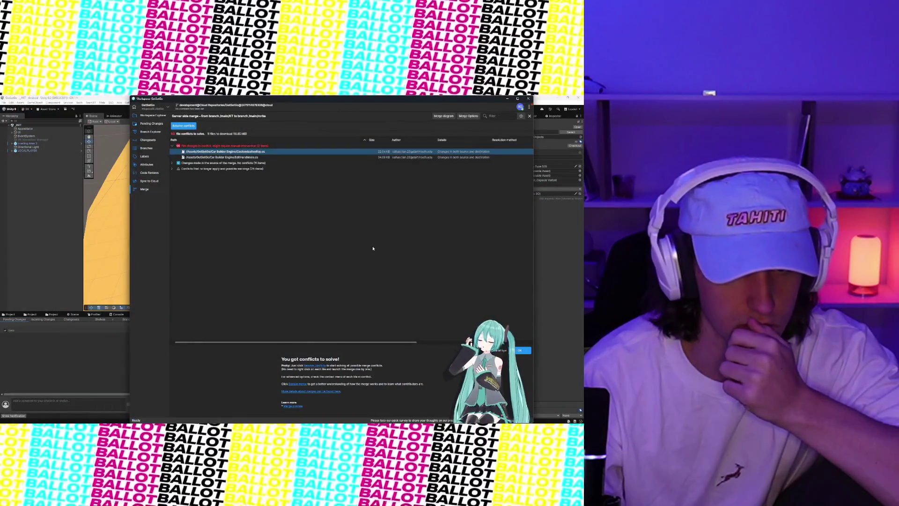
pyautogui.rightClick(226, 158)
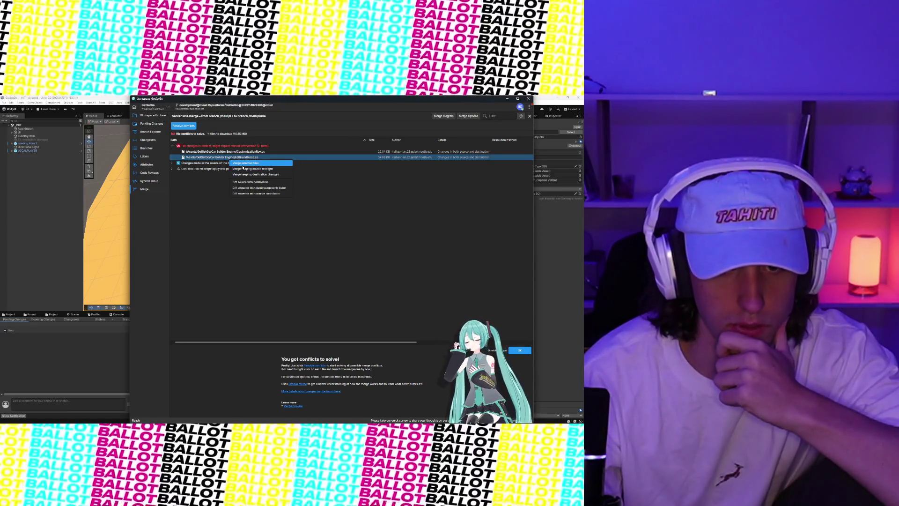
pyautogui.click(244, 163)
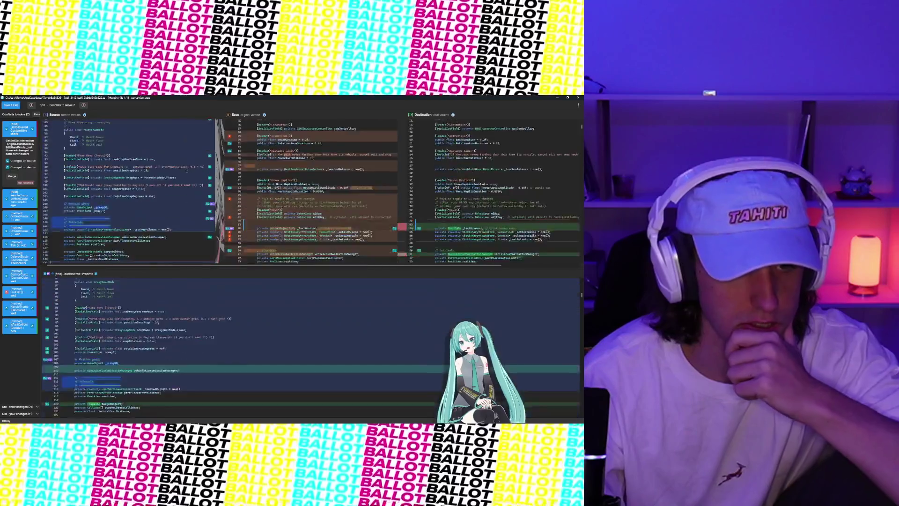
pyautogui.scroll(4, 322, 187)
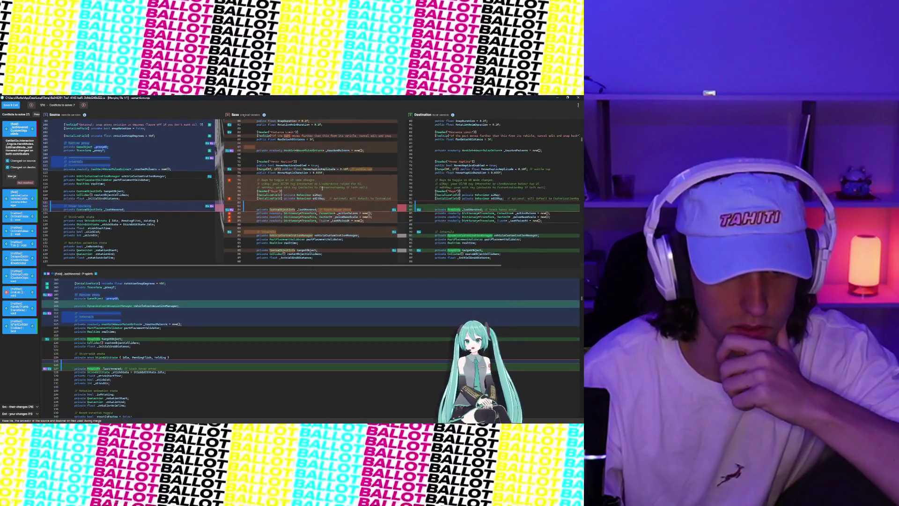
pyautogui.scroll(2, 323, 188)
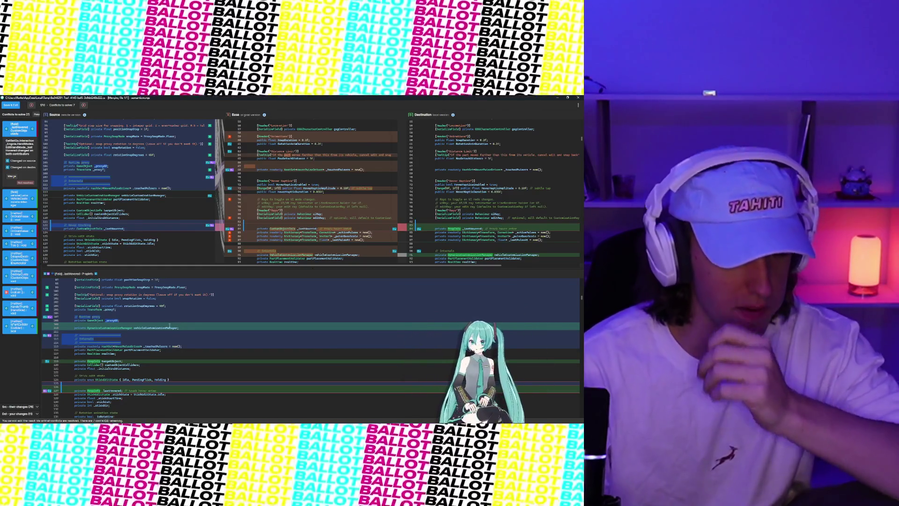
pyautogui.scroll(15, 169, 326)
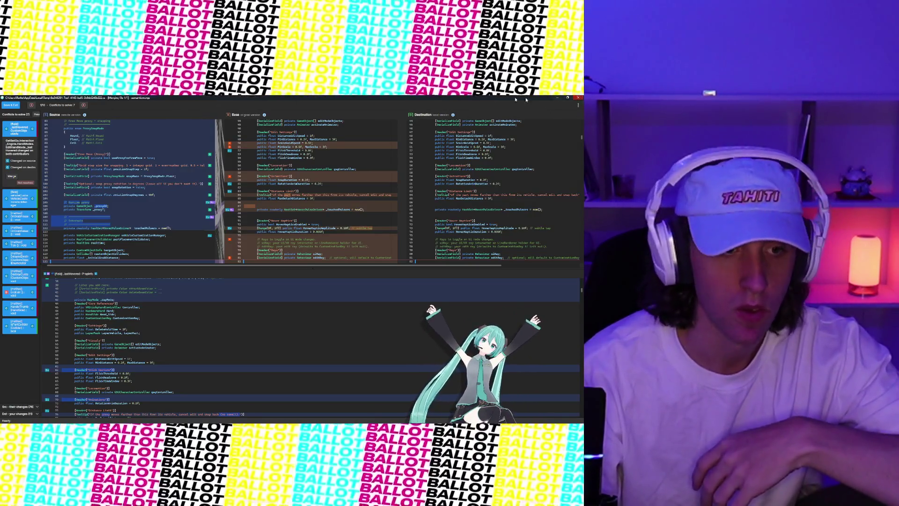
# - Reposition and maximize the merge tool window, then close it without saving
pyautogui.moveTo(410, 98)
pyautogui.mouseDown()
pyautogui.moveTo(407, 251)
pyautogui.moveTo(409, 179)
pyautogui.moveTo(393, 96)
pyautogui.moveTo(390, 113)
pyautogui.mouseUp()
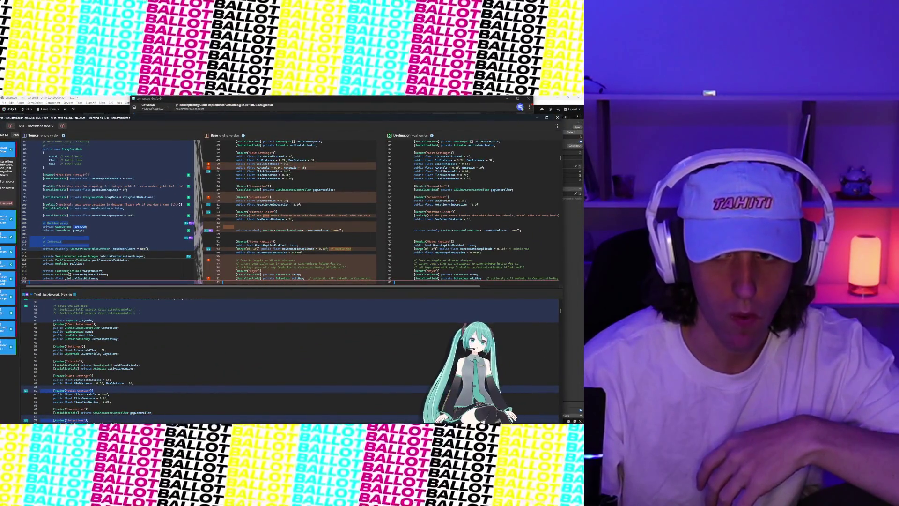
pyautogui.click(557, 117)
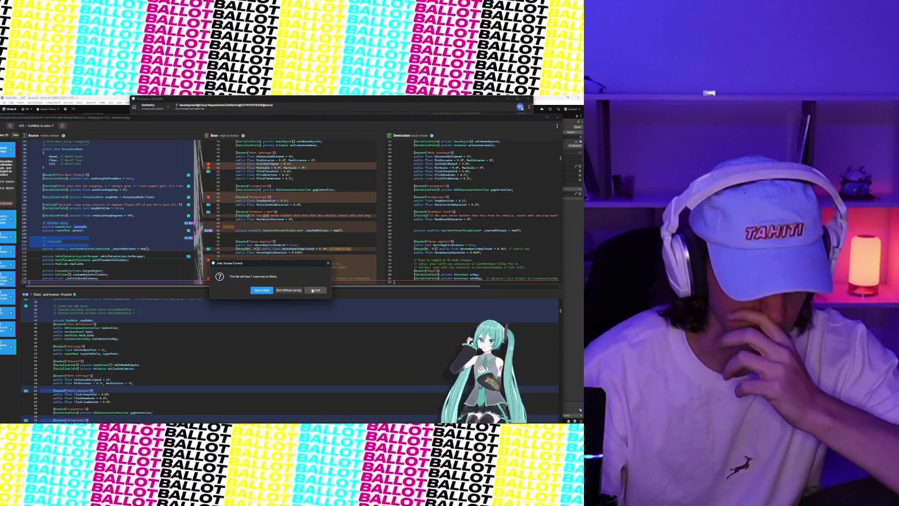
pyautogui.click(313, 291)
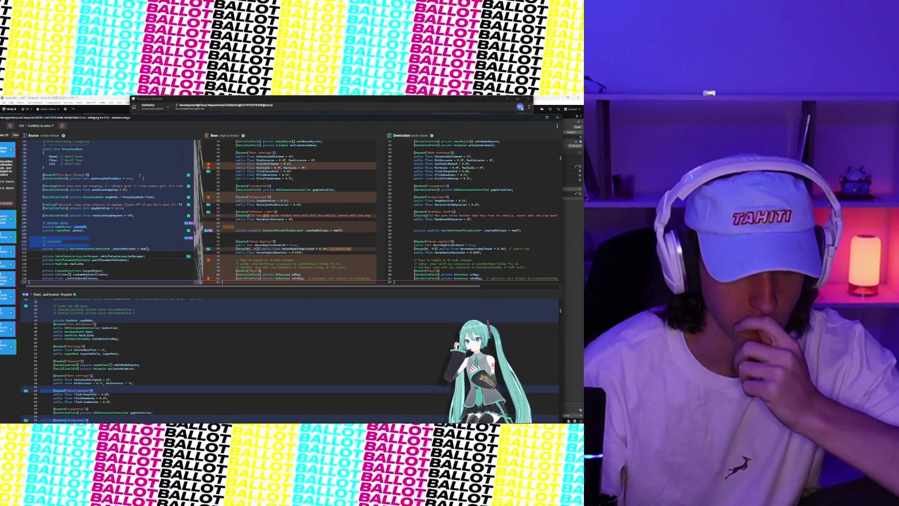
pyautogui.press('super+Up')
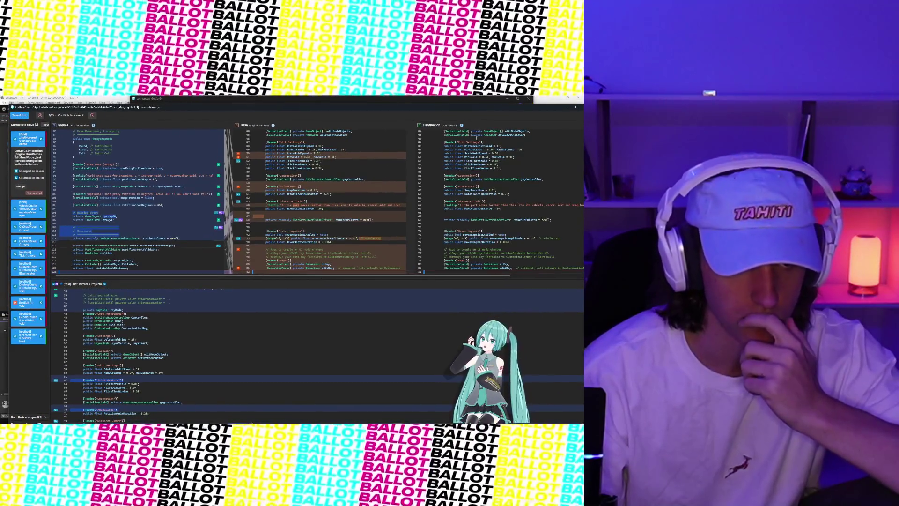
pyautogui.moveTo(545, 109); pyautogui.dragTo(532, 105)
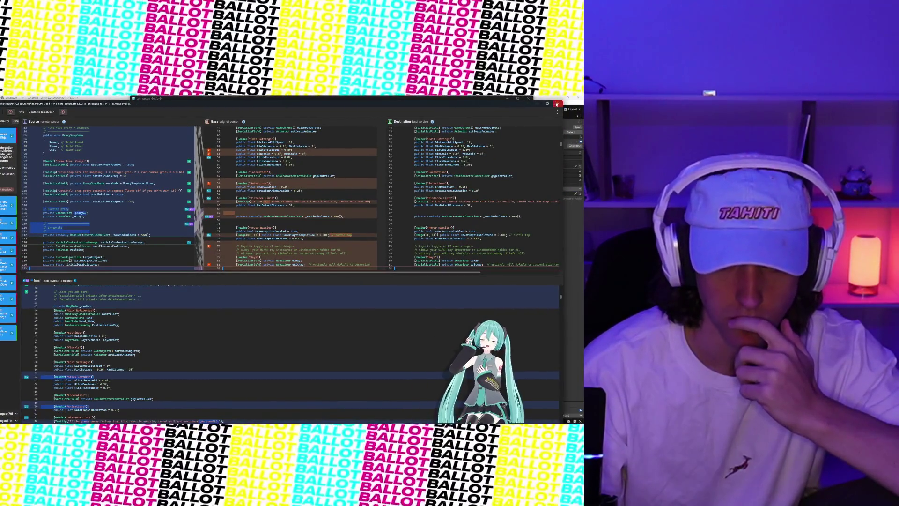
pyautogui.click(557, 104)
pyautogui.click(290, 277)
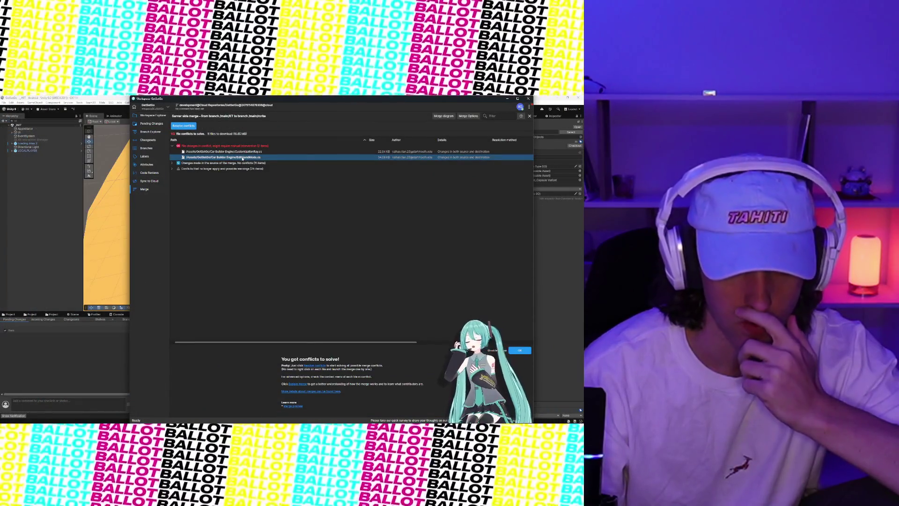
# - Resolve the remaining conflict keeping source changes, then start checking in the finished merge
pyautogui.rightClick(242, 159)
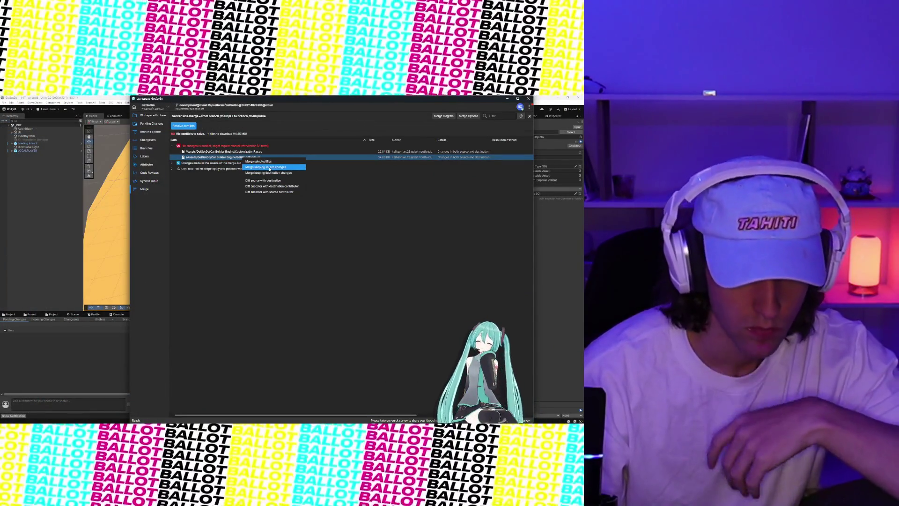
pyautogui.click(271, 168)
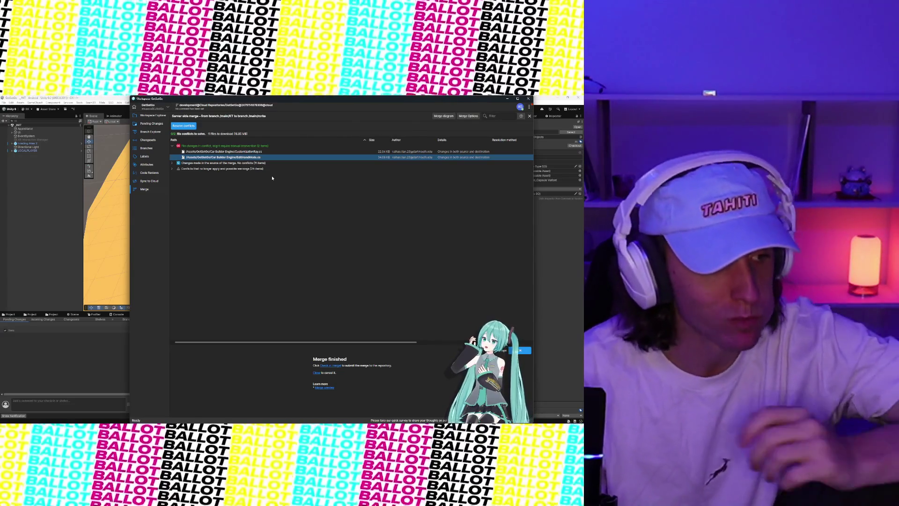
pyautogui.click(191, 128)
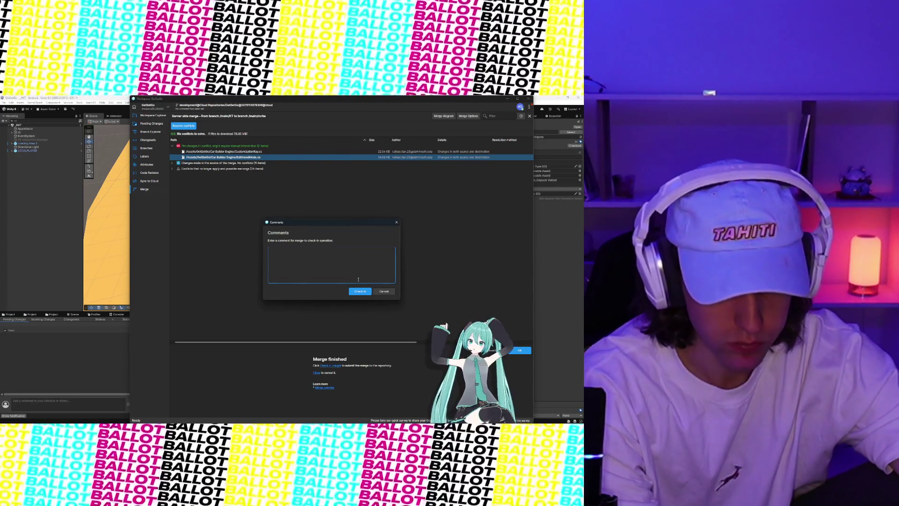
# - Check in the merge with a comment on merging down the KT customization-ray changes, then view Pending Changes
pyautogui.write('Merging down')
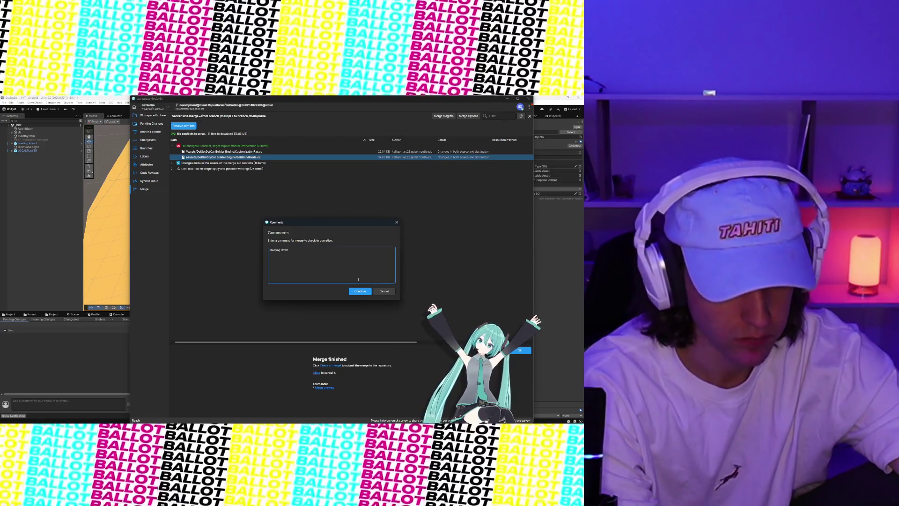
pyautogui.write(' KT change')
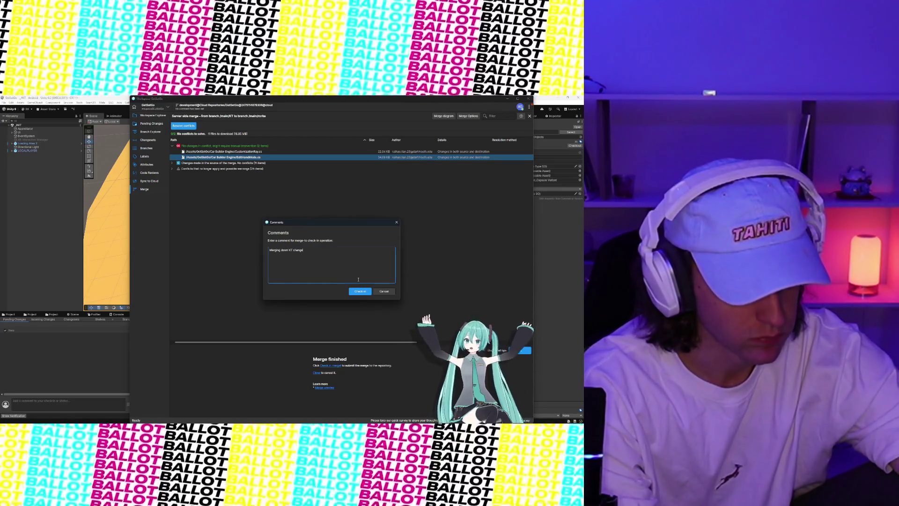
pyautogui.write(' Cust')
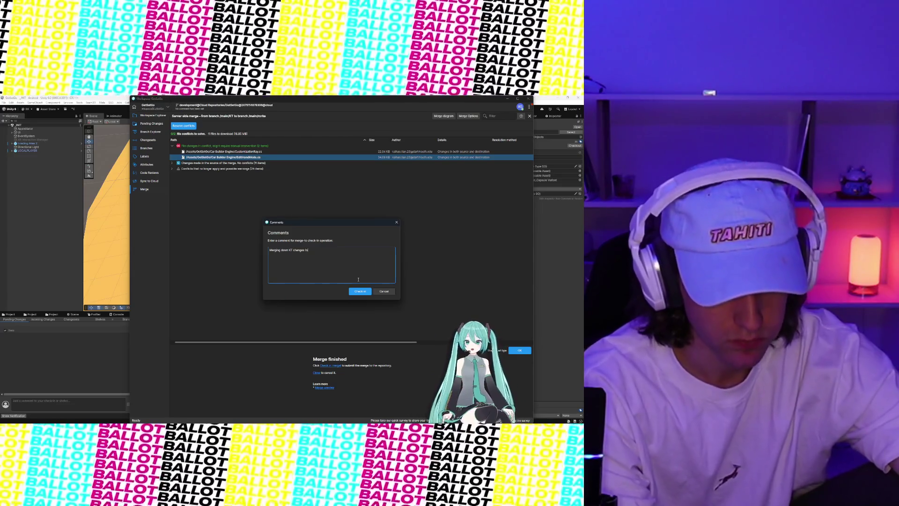
pyautogui.write('omiza')
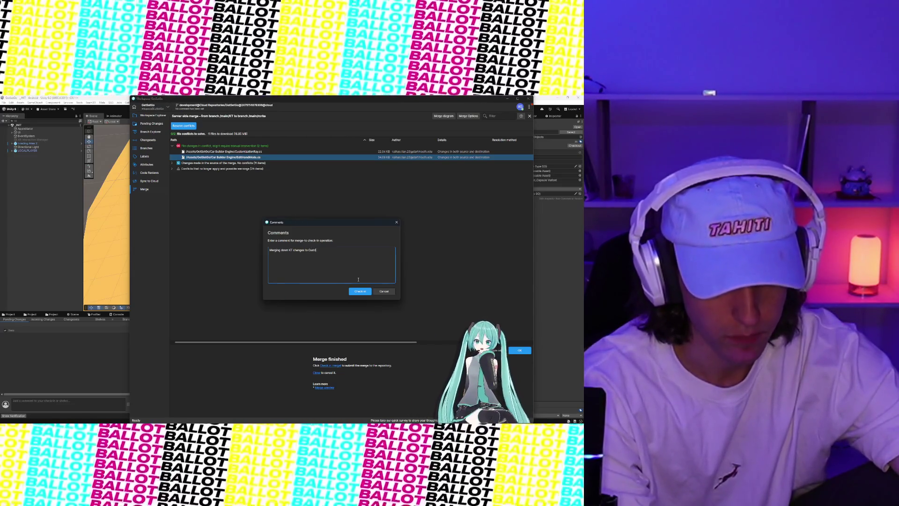
pyautogui.write('building in')
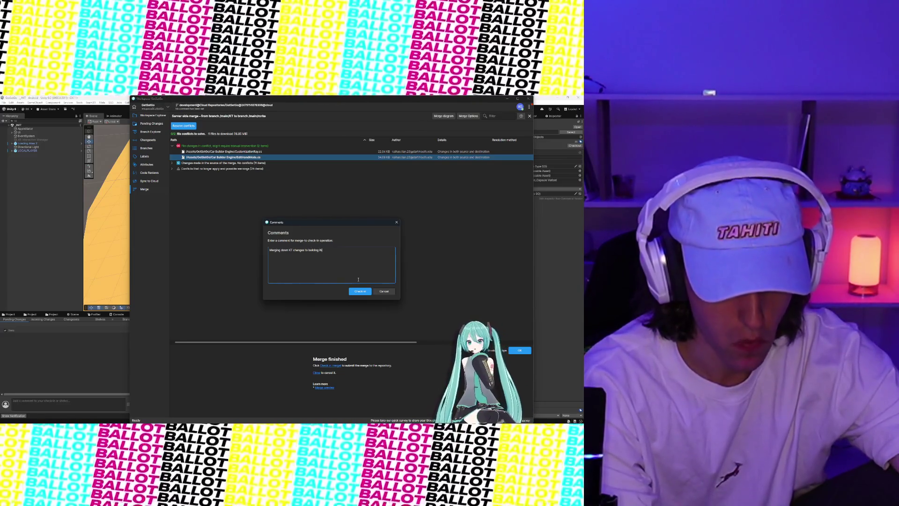
pyautogui.write('puts (edit hand mode')
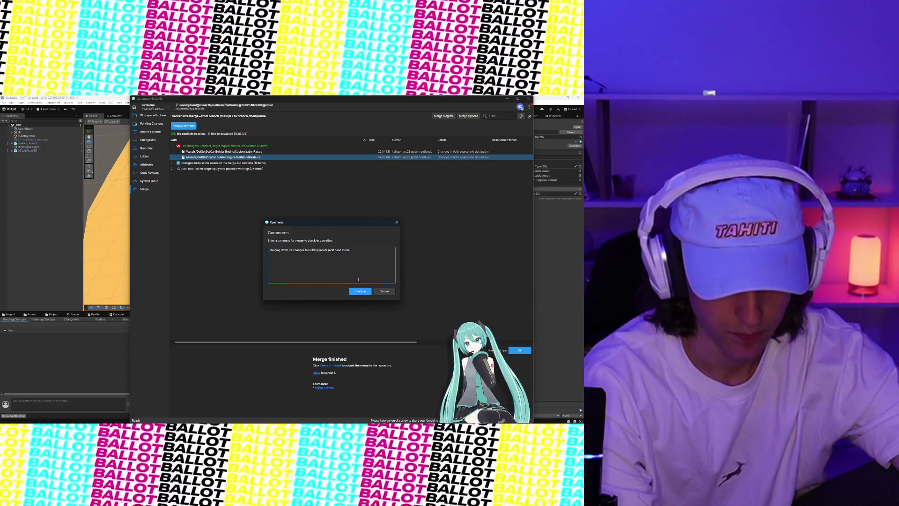
pyautogui.write(' calization rays)')
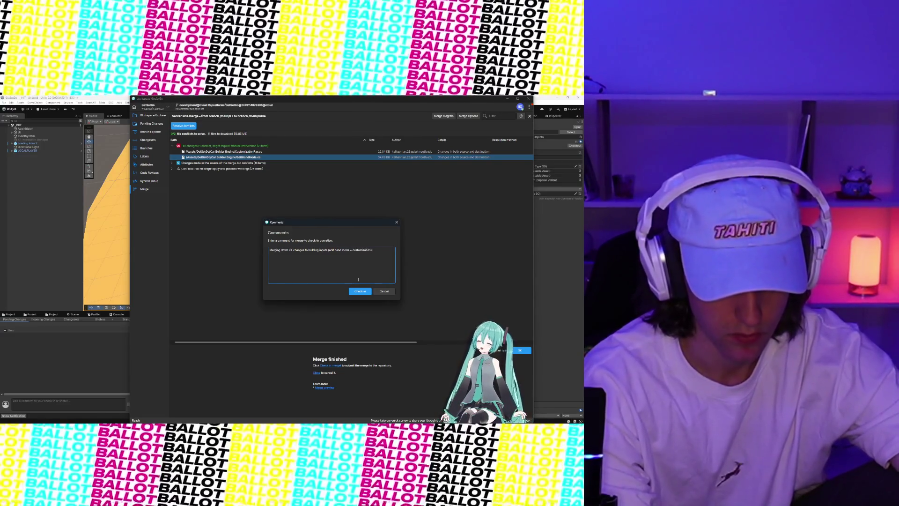
pyautogui.write(')')
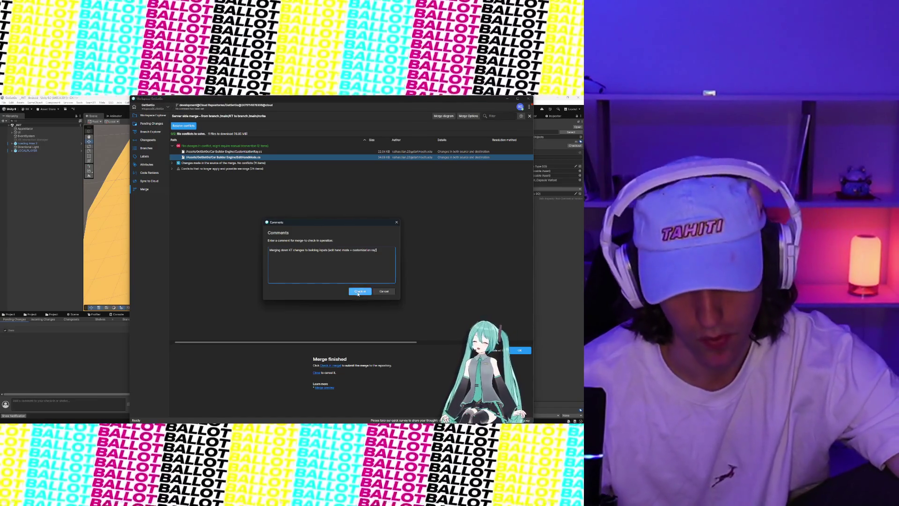
pyautogui.click(360, 291)
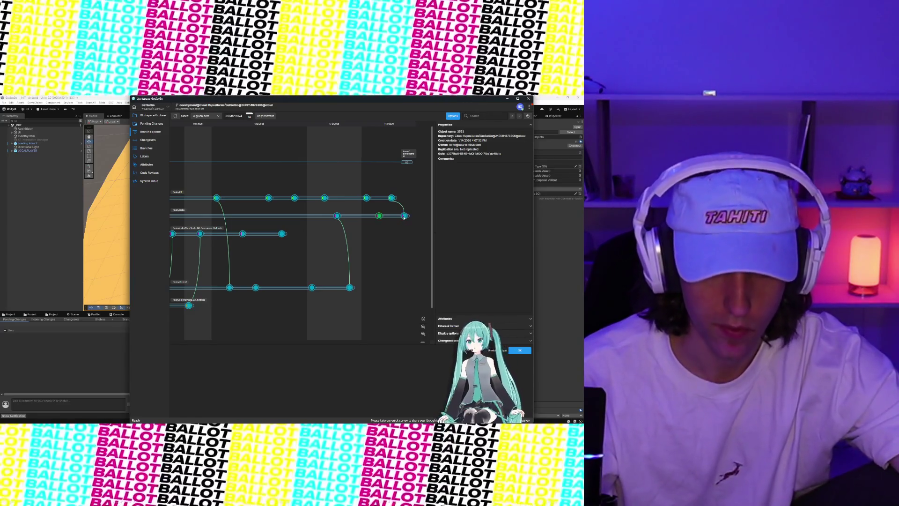
pyautogui.click(405, 216)
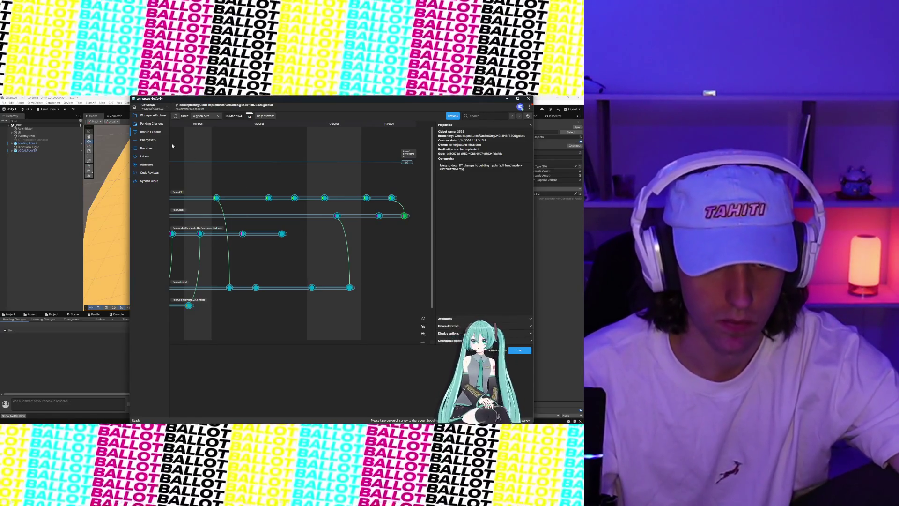
pyautogui.click(150, 124)
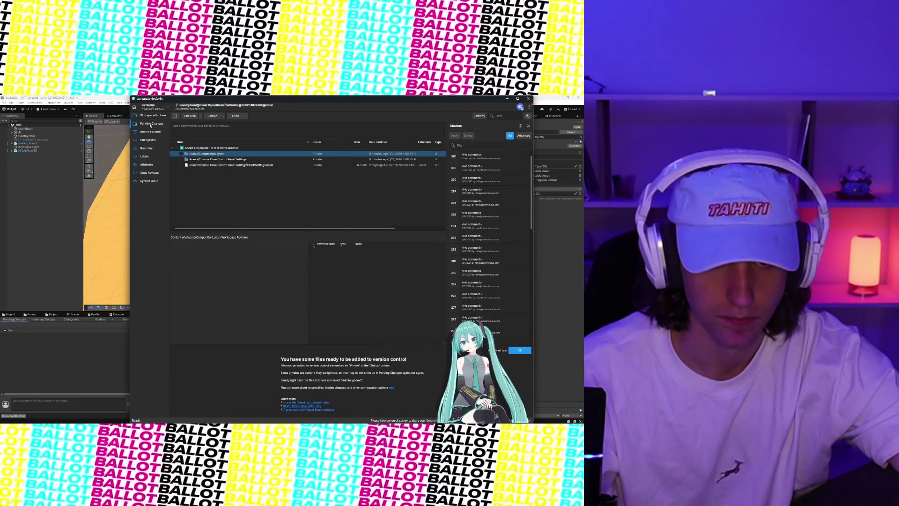
pyautogui.click(53, 369)
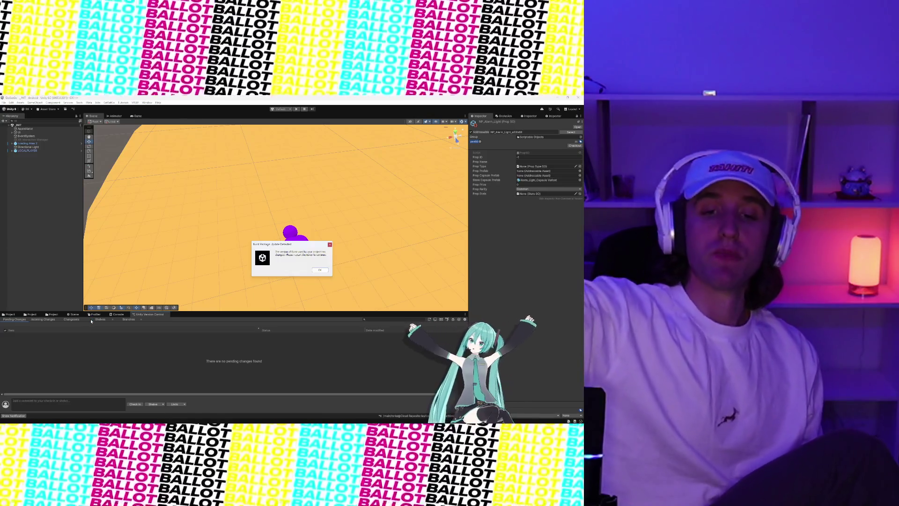
# - Dismiss the Burst update notice and close the floating Unity Version Control window
pyautogui.click(324, 270)
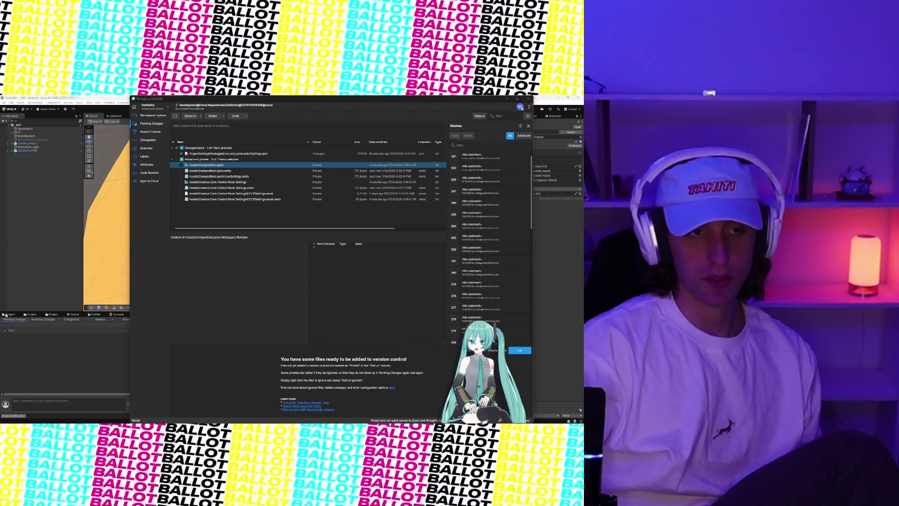
pyautogui.moveTo(218, 102)
pyautogui.mouseDown()
pyautogui.moveTo(178, 293)
pyautogui.moveTo(104, 110)
pyautogui.moveTo(132, 194)
pyautogui.moveTo(146, 207)
pyautogui.mouseUp()
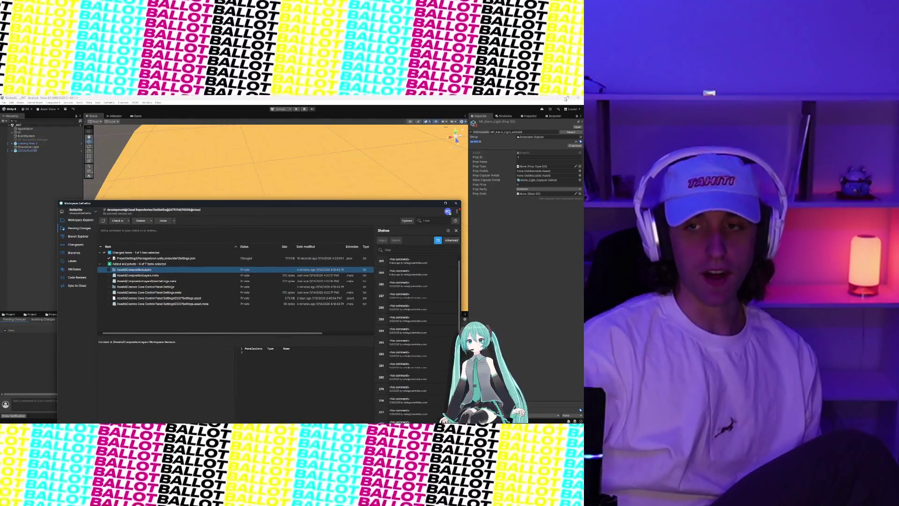
pyautogui.click(456, 203)
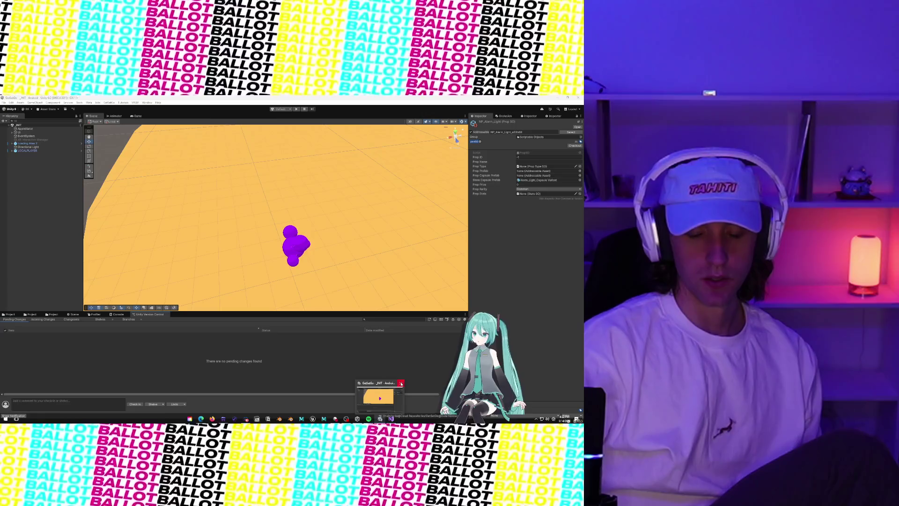
# - Alt+Tab away from the Unity Editor to bring up Unity Hub's Projects list
pyautogui.moveTo(383, 413)
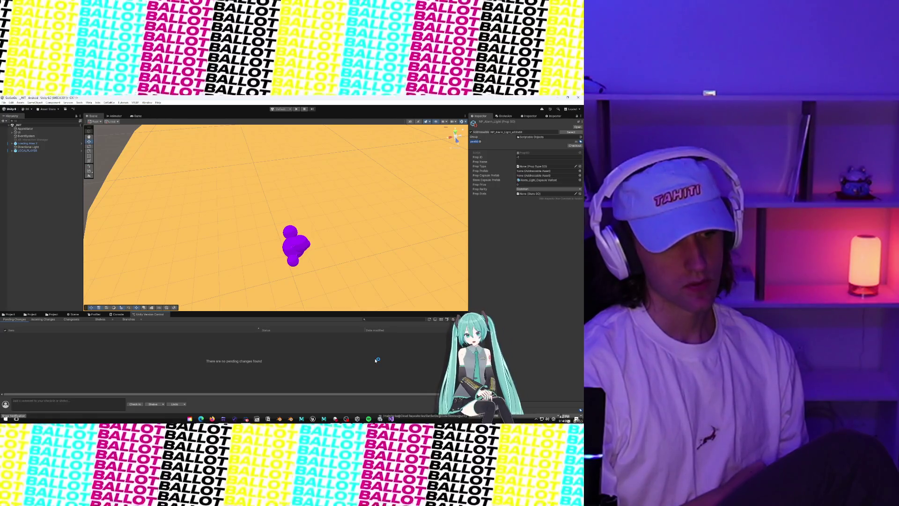
pyautogui.hotkey('alt', 'Tab')
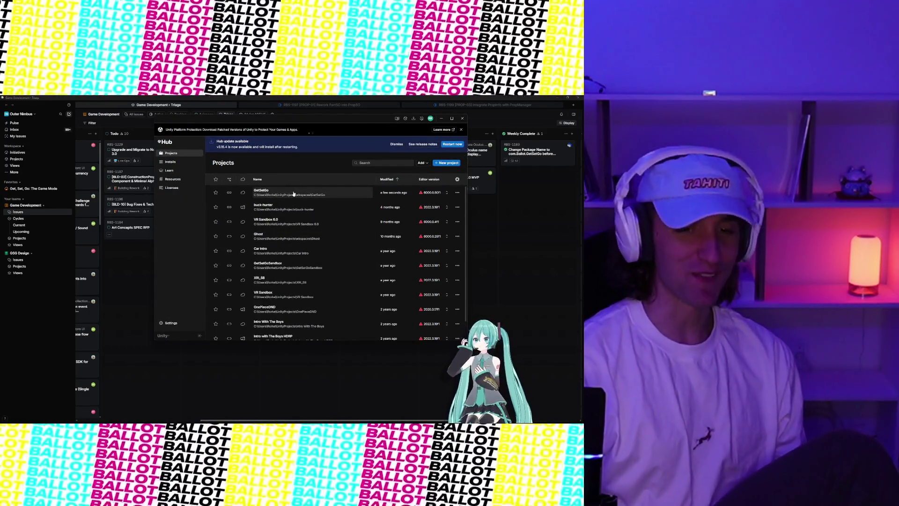
# - Open the GetSetGo project in Unity Hub and minimize the Hub while it loads
pyautogui.click(293, 194)
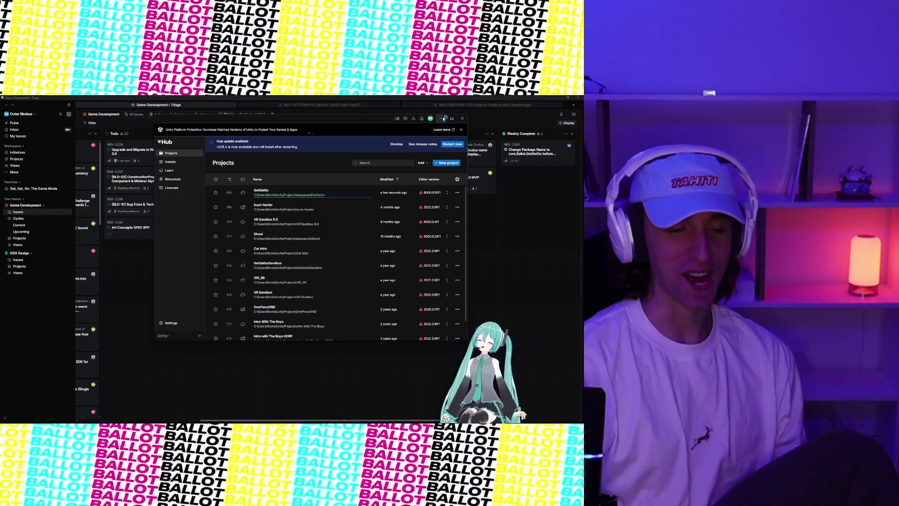
pyautogui.click(443, 119)
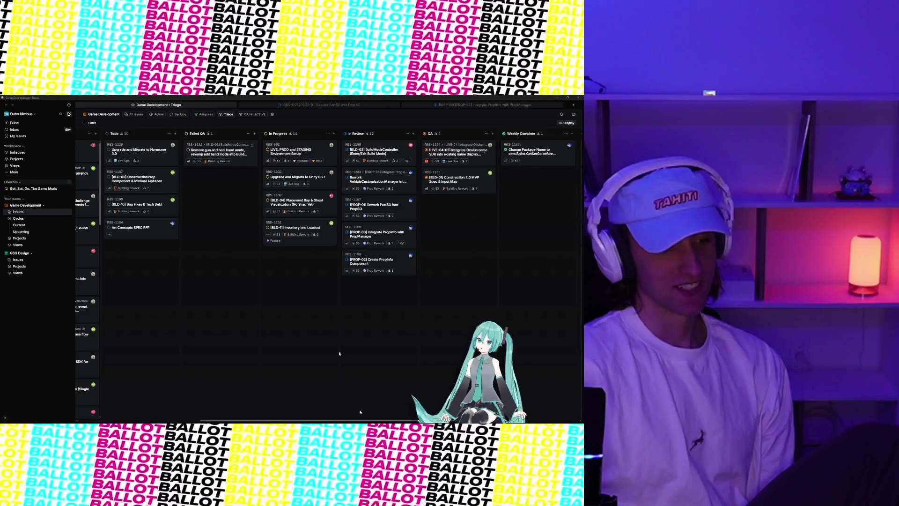
# - Switch from the Linear board back to the Unity Editor with Alt+Tab
pyautogui.moveTo(370, 421)
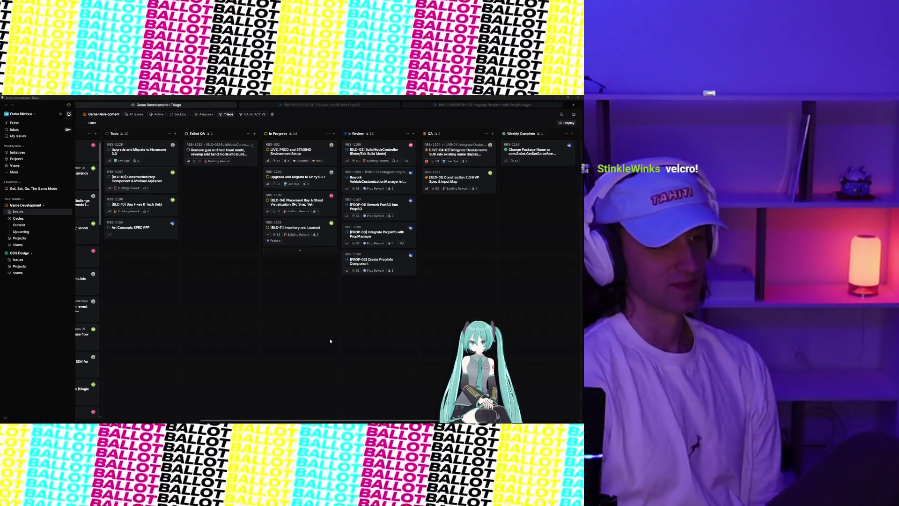
pyautogui.hotkey('alt', 'Tab')
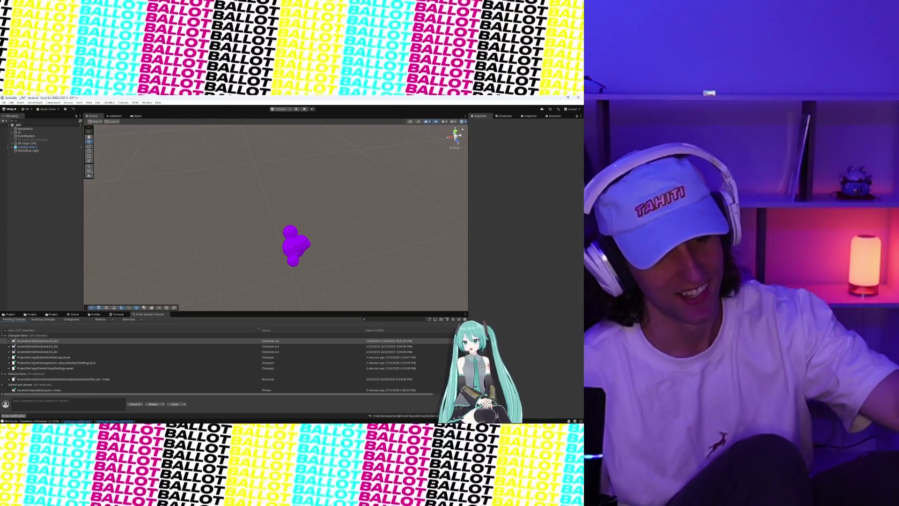
# - Check the Console, confirm Incoming Changes is empty, and show the repository's Branches list
pyautogui.click(117, 315)
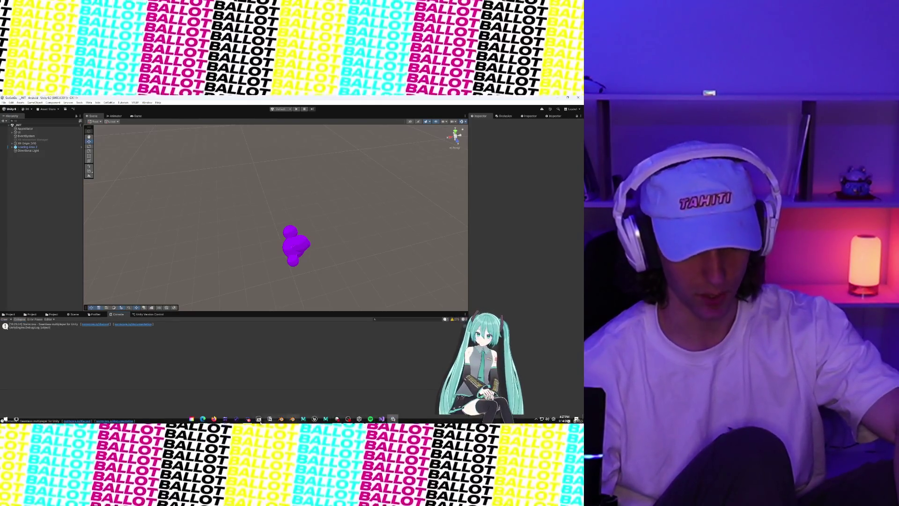
pyautogui.click(148, 315)
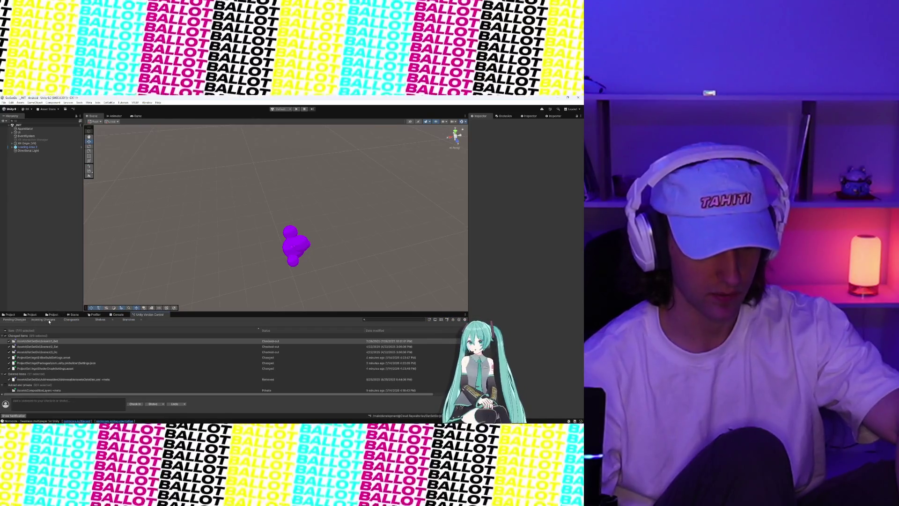
pyautogui.click(47, 320)
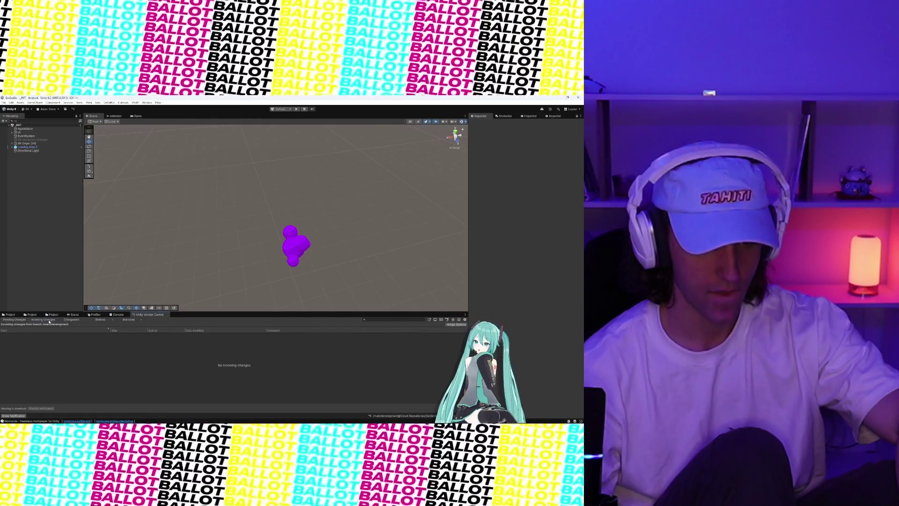
pyautogui.click(129, 320)
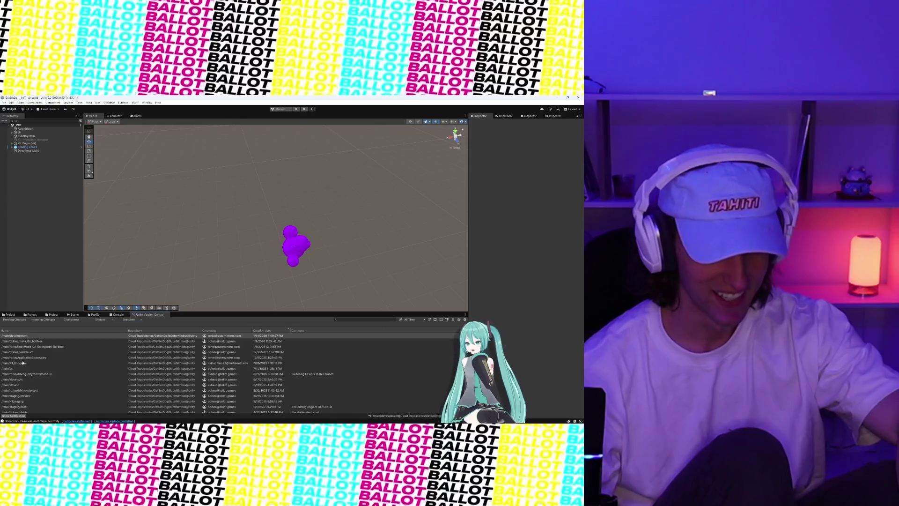
# - Try switching the workspace to /main/noke and dismiss the resulting error
pyautogui.scroll(-10, 22, 399)
pyautogui.rightClick(19, 399)
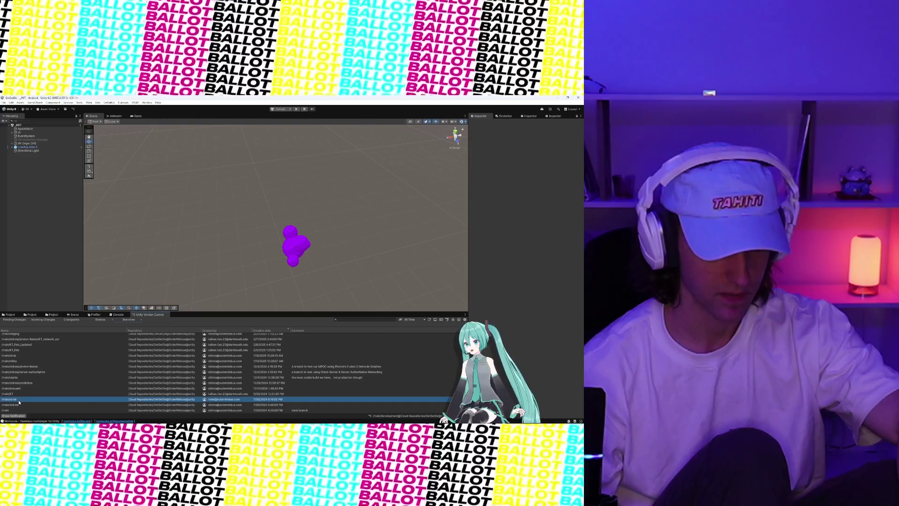
pyautogui.click(46, 359)
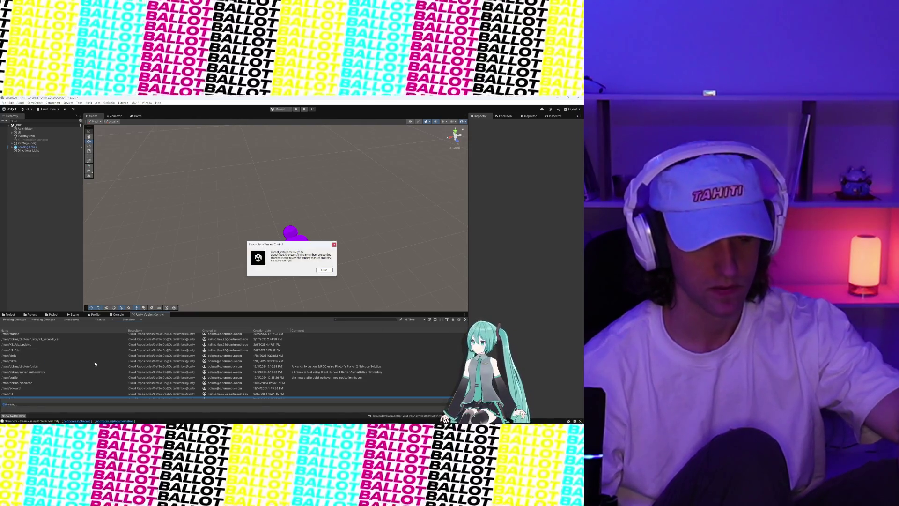
pyautogui.click(328, 271)
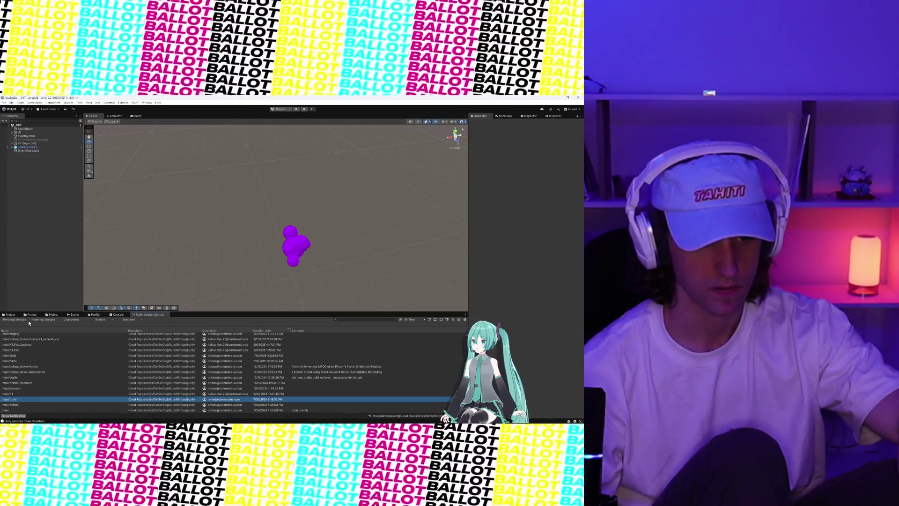
# - Shelve the pending changes without a comment, then select the four remaining private items
pyautogui.click(15, 319)
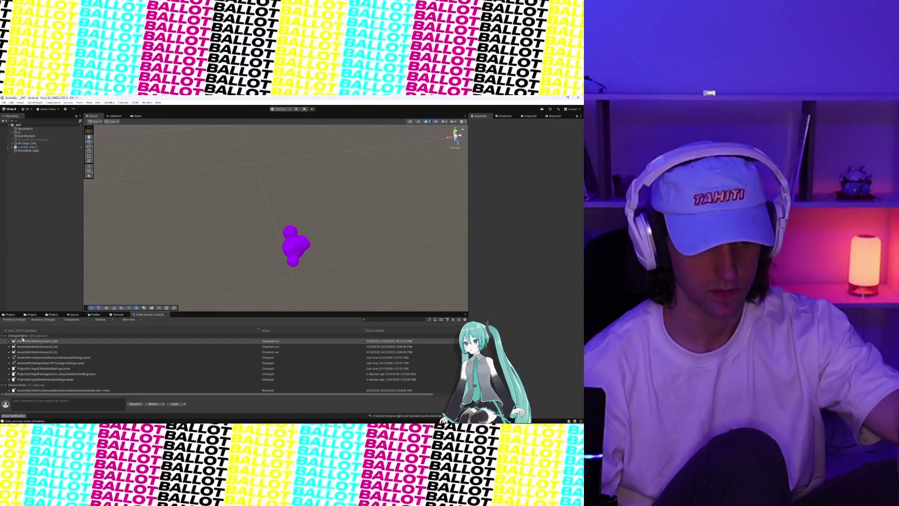
pyautogui.click(154, 404)
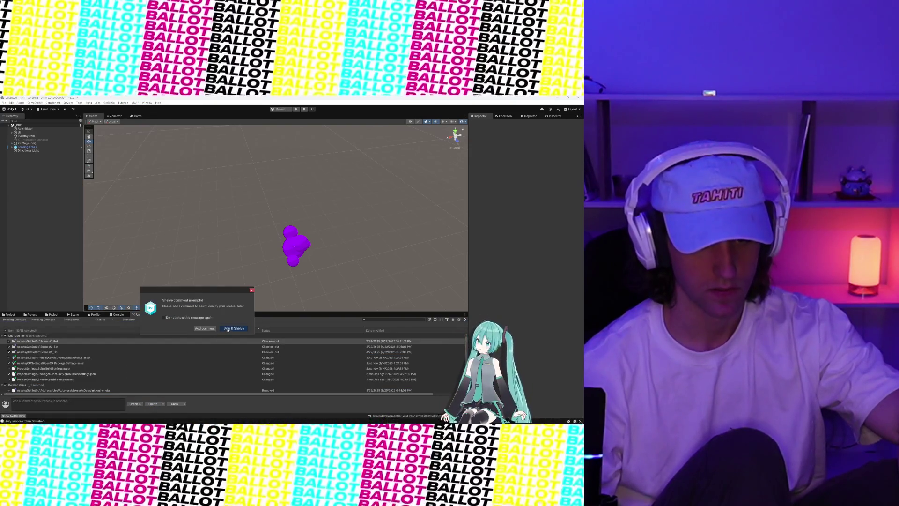
pyautogui.click(234, 314)
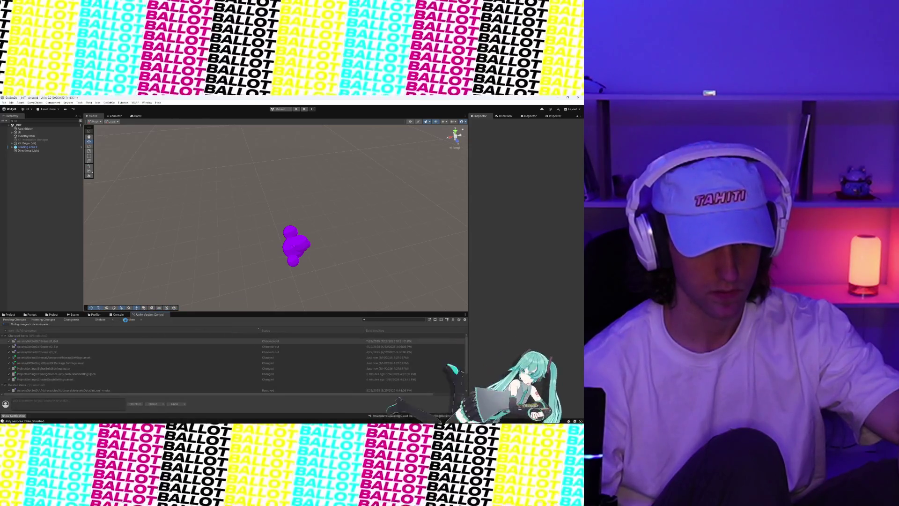
pyautogui.click(5, 330)
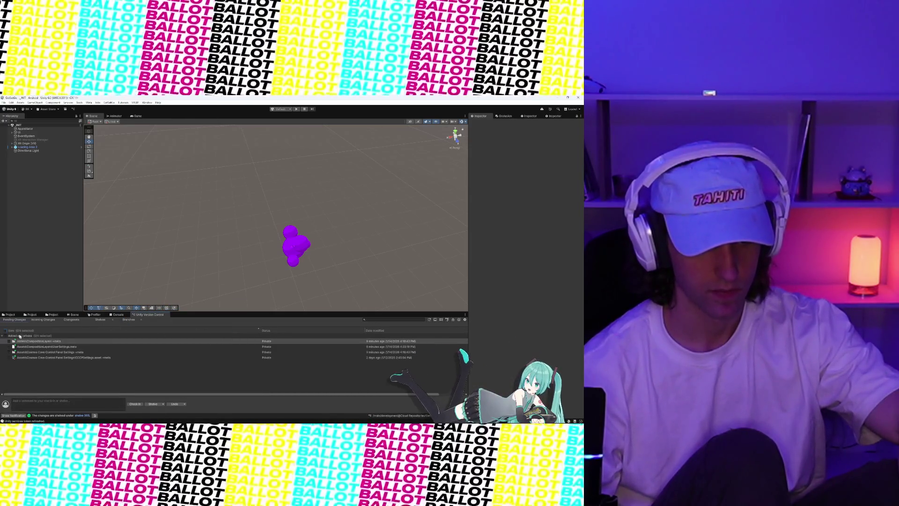
# - Check in the four remaining private items without a comment as changeset 3556
pyautogui.click(134, 403)
pyautogui.click(235, 315)
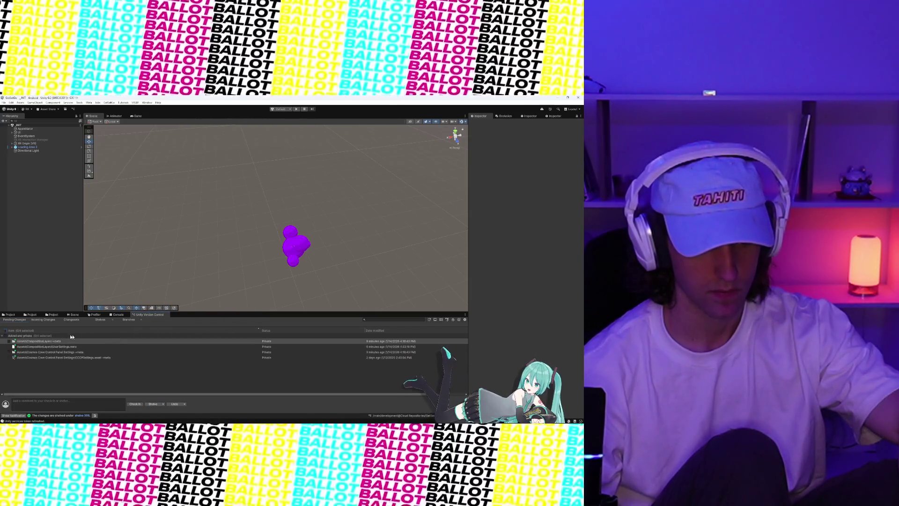
pyautogui.click(7, 330)
pyautogui.click(134, 403)
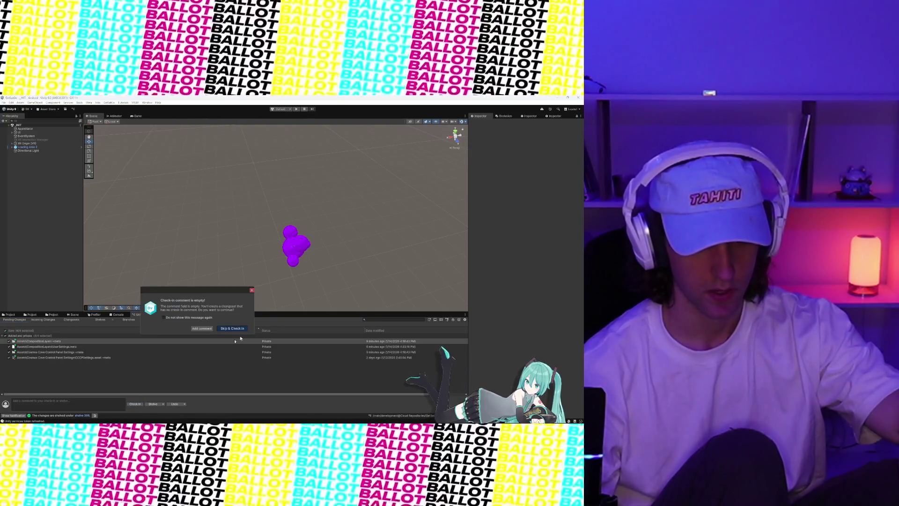
pyautogui.click(232, 329)
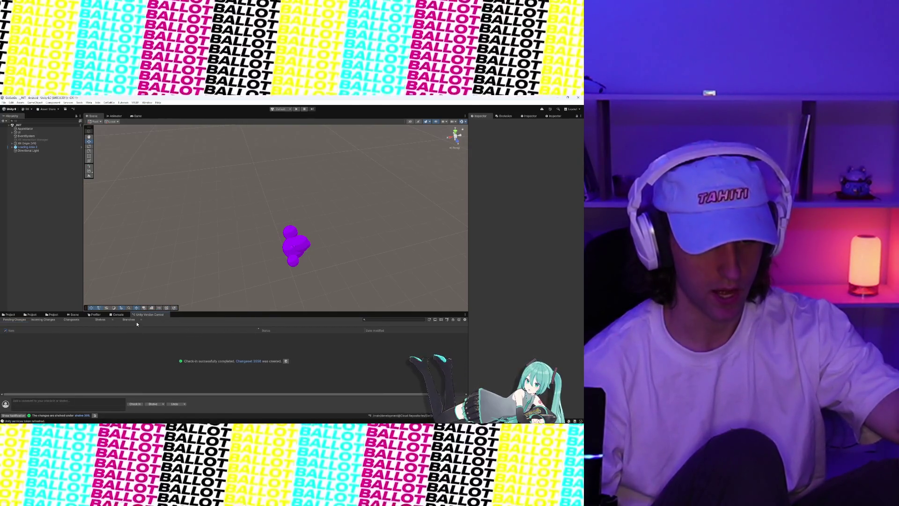
# - Switch the workspace to the /main/noke branch from the Branches list
pyautogui.click(131, 321)
pyautogui.rightClick(22, 399)
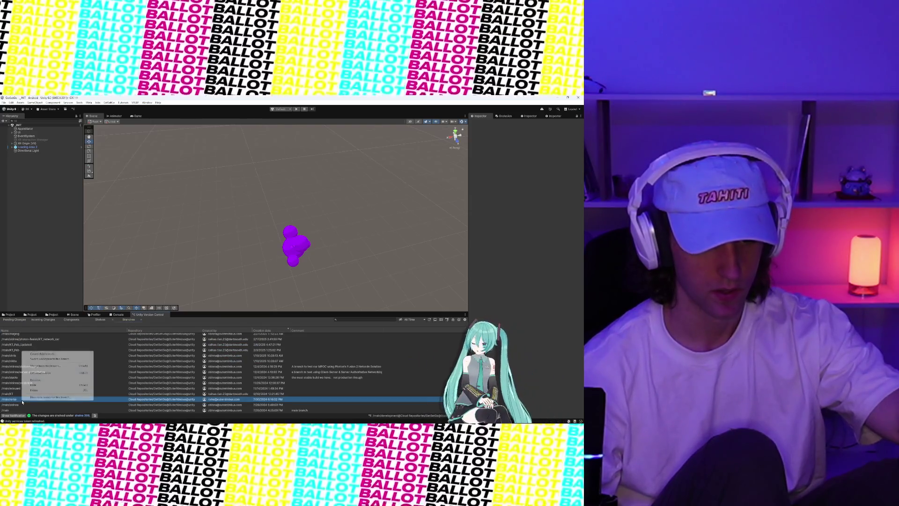
pyautogui.click(44, 359)
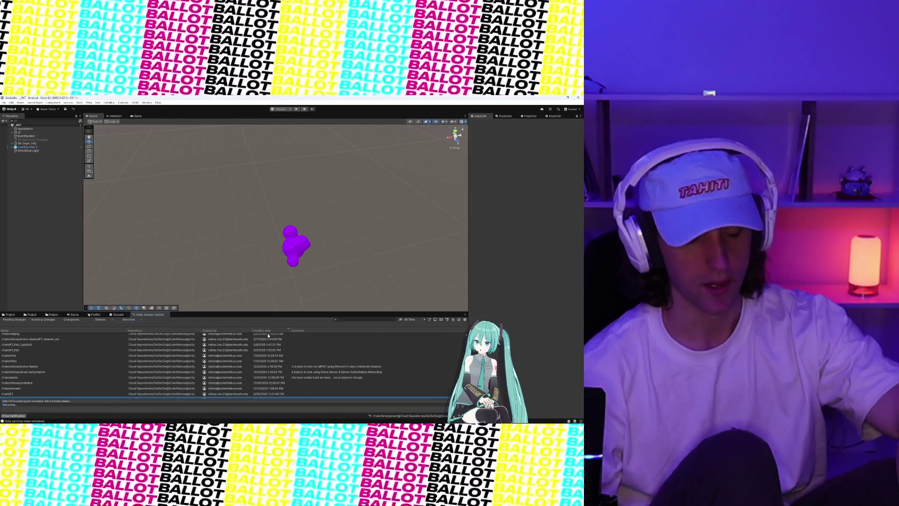
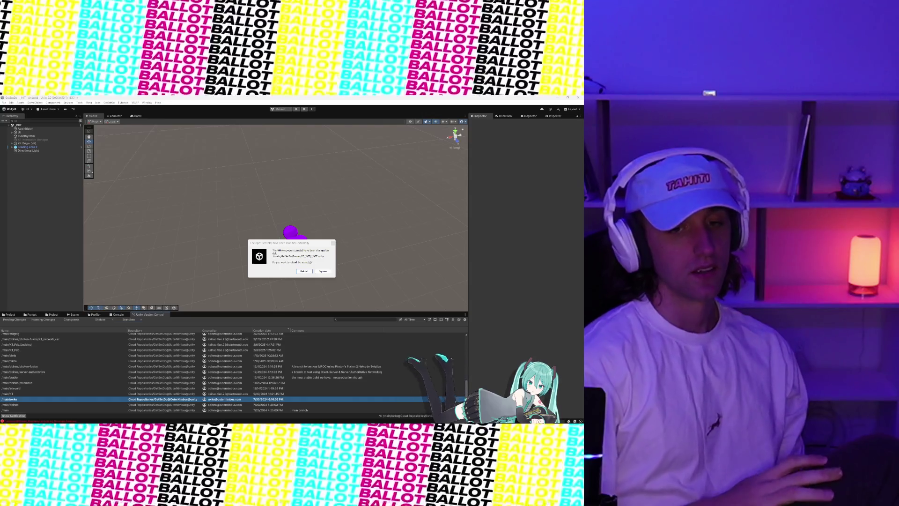
# - Reload the externally modified scene, clear the Console, and show the first compile error's full message
pyautogui.click(305, 272)
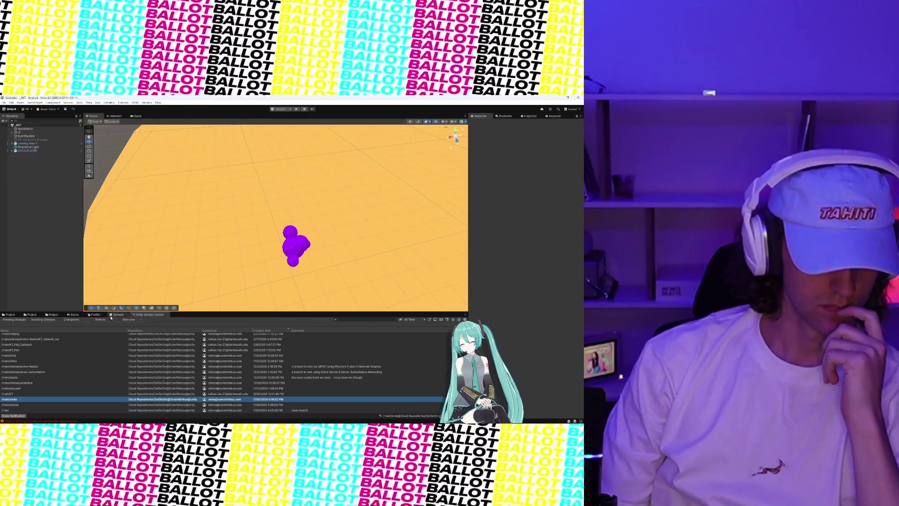
pyautogui.click(117, 315)
pyautogui.click(4, 320)
pyautogui.click(77, 326)
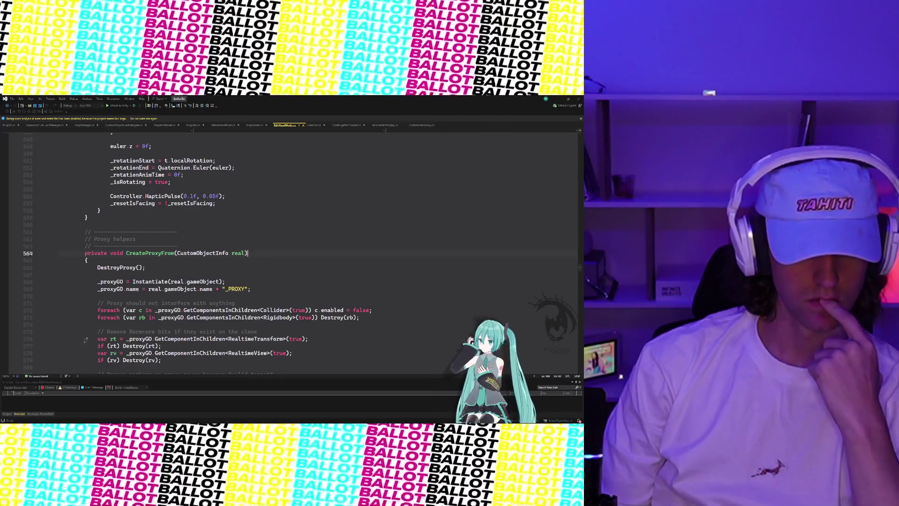
# - Change the CreateProxyFrom parameter type from CustomObjectInfo to PropInfo on line 564
pyautogui.scroll(-2, 216, 277)
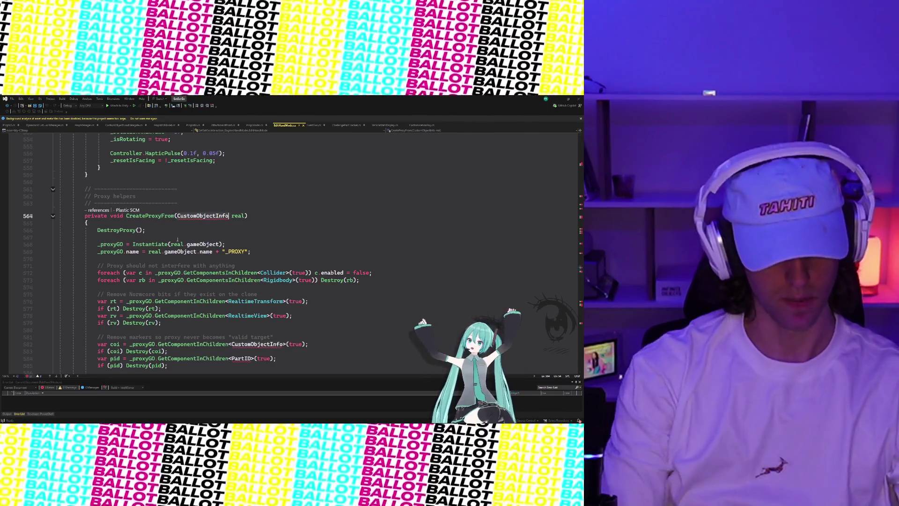
pyautogui.press('F2')
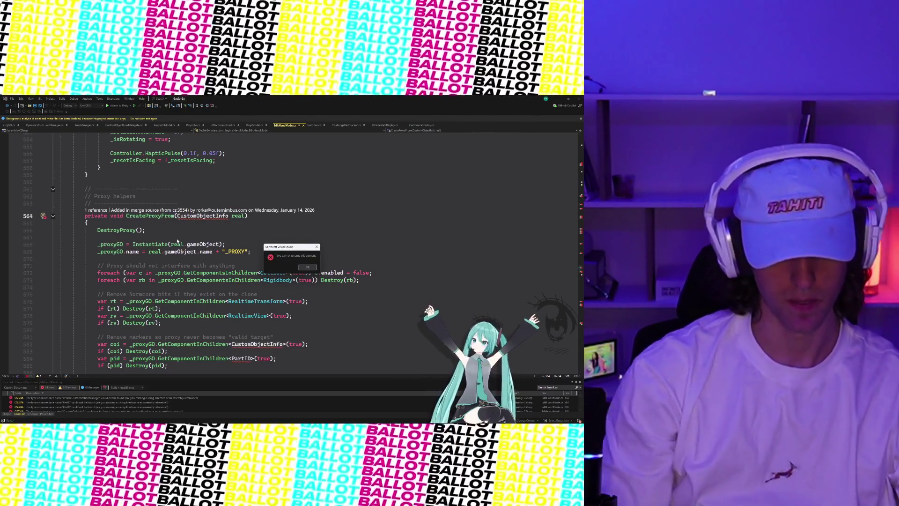
pyautogui.press('Return')
pyautogui.moveTo(200, 220)
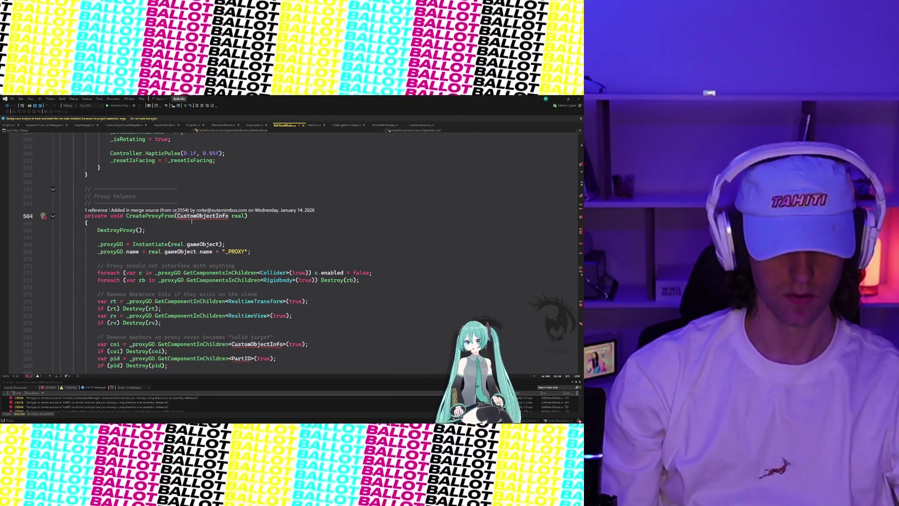
pyautogui.write('PropInfo')
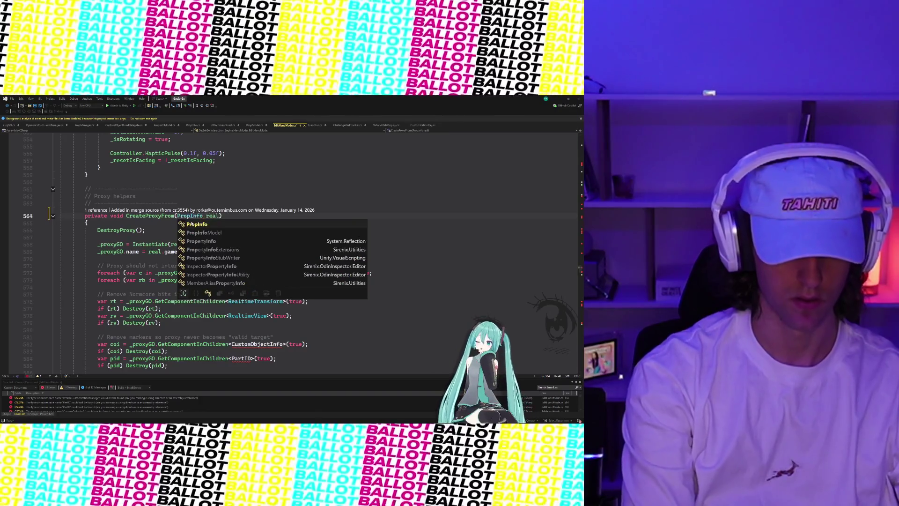
pyautogui.press('Escape')
# - Retype the line 114 customization manager field as DynamicsCustomizationManager
pyautogui.doubleClick(107, 401)
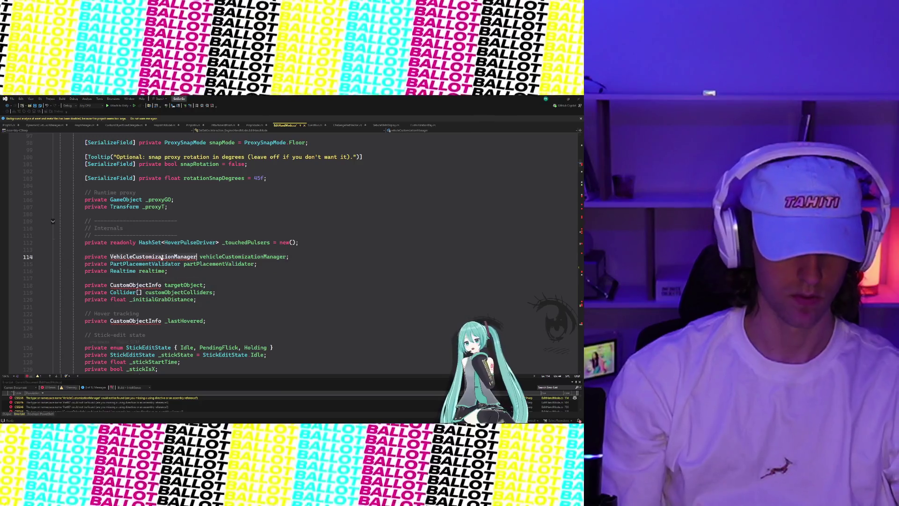
pyautogui.doubleClick(161, 258)
pyautogui.write('Dynamic')
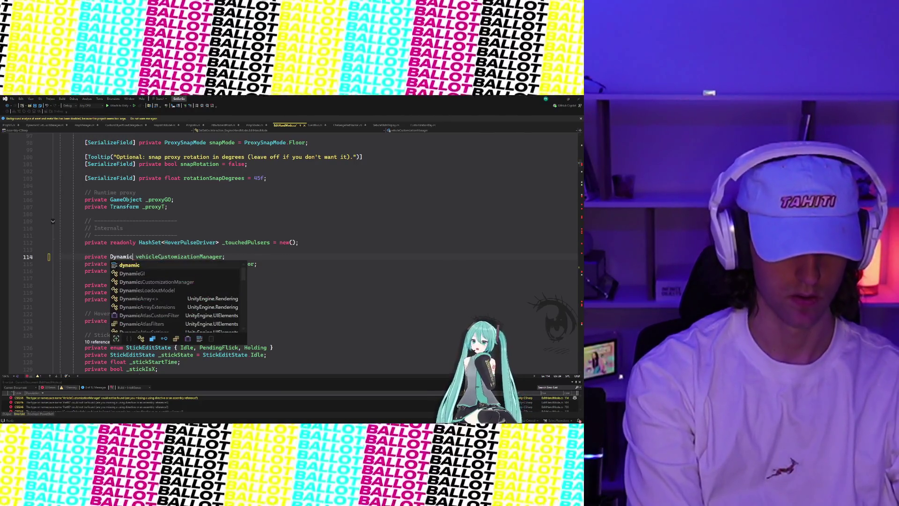
pyautogui.press('Down')
pyautogui.press('Down')
pyautogui.press('Down')
pyautogui.press('Up')
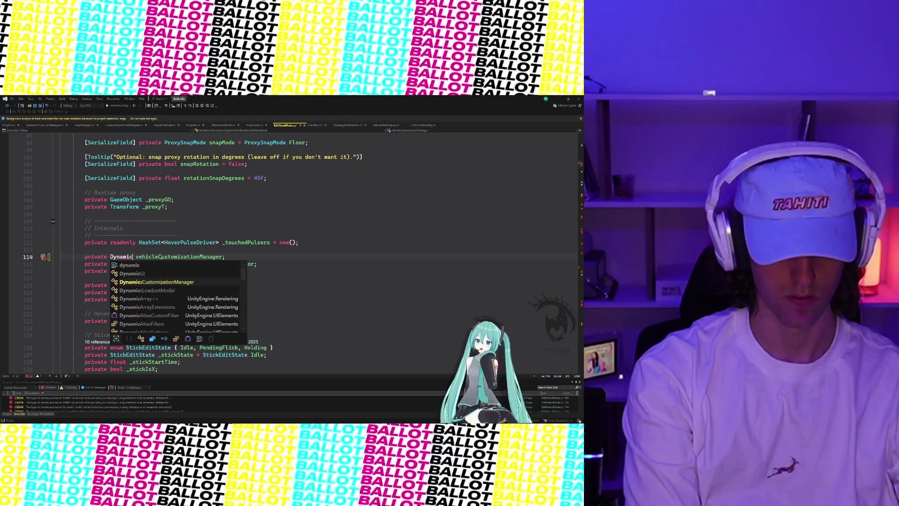
pyautogui.press('Tab')
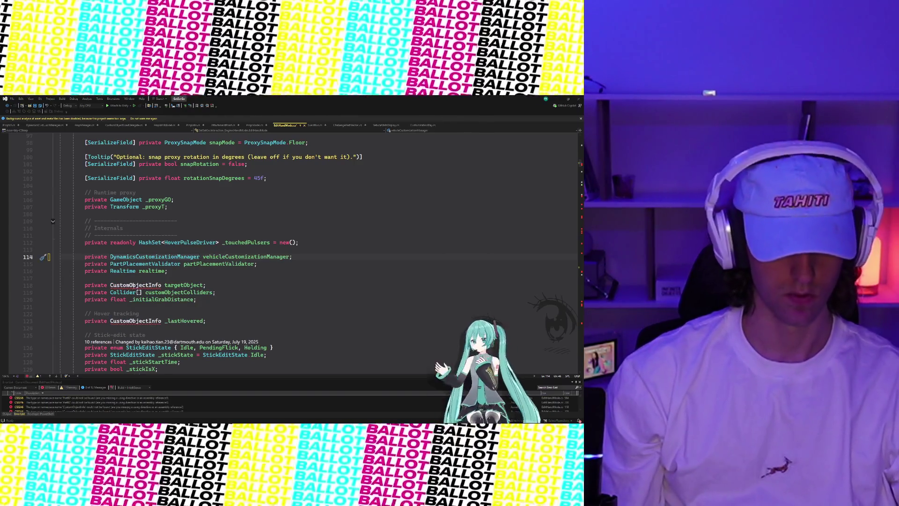
# - Change the targetObject field's type on line 118 to PropInfo
pyautogui.click(161, 284)
pyautogui.hotkey('ctrl', 'BackSpace')
pyautogui.write('PropIn')
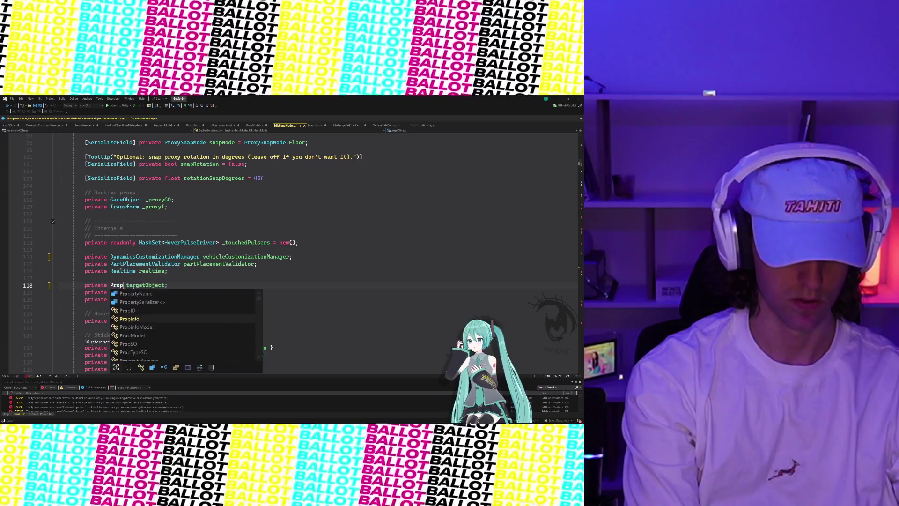
pyautogui.press('Tab')
pyautogui.click(137, 321)
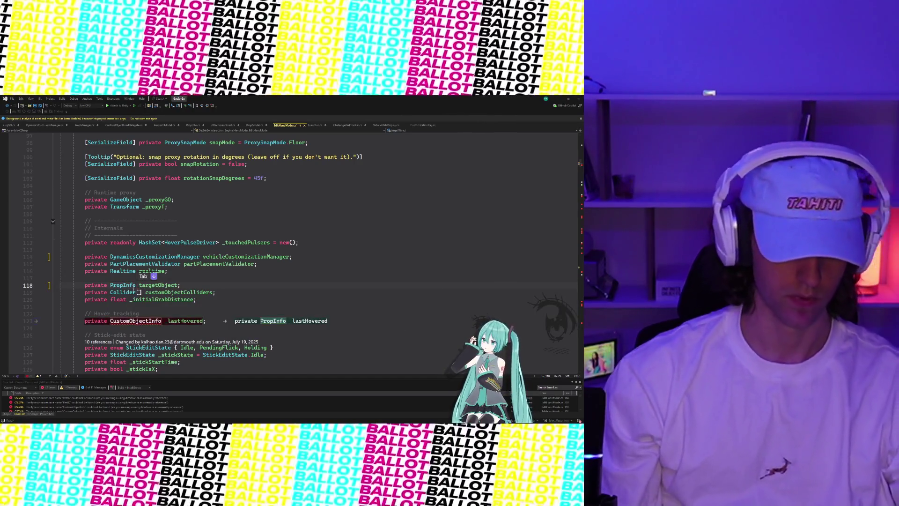
pyautogui.scroll(-20, 138, 321)
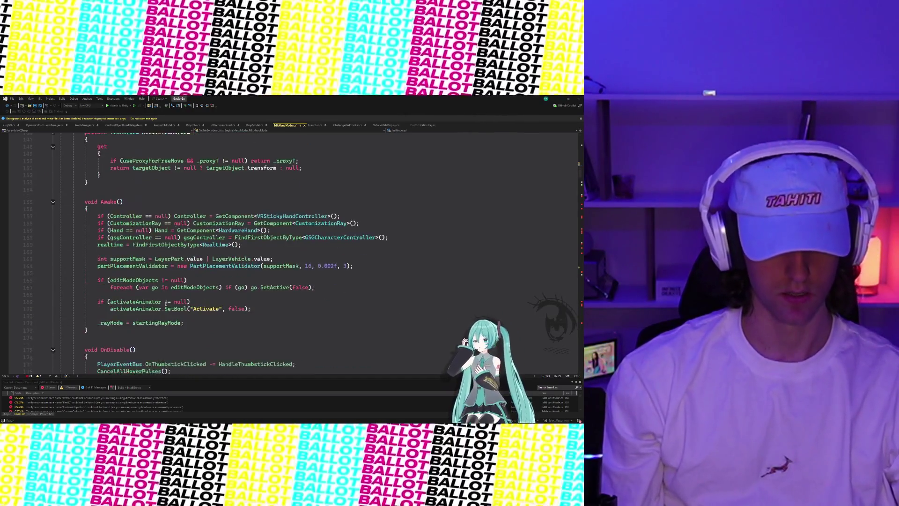
# - Use DynamicsCustomizationManager in the line 256 GetComponent call and PropInfo in line 258's type check
pyautogui.scroll(-20, 165, 304)
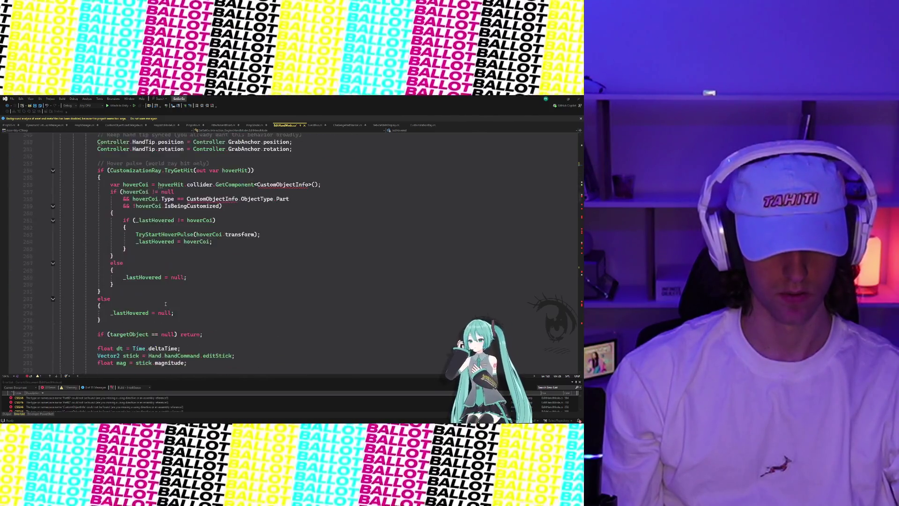
pyautogui.doubleClick(269, 249)
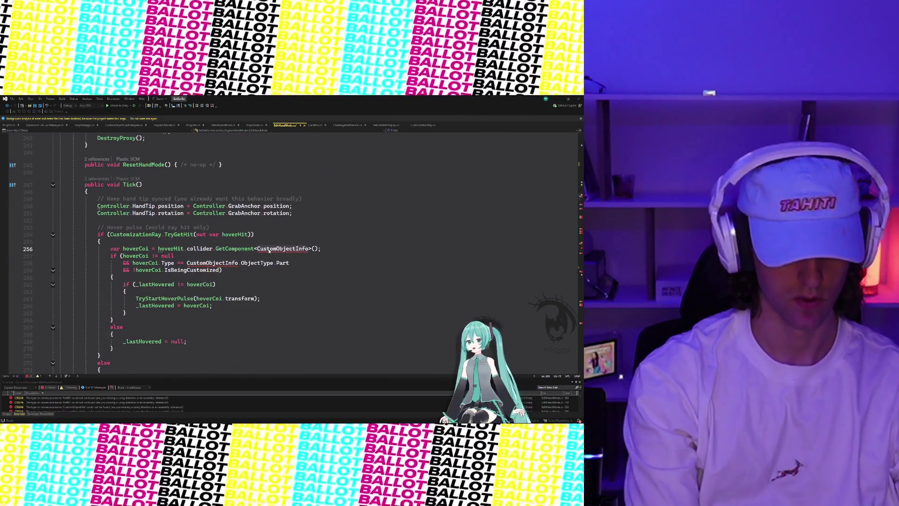
pyautogui.write('Dynam')
pyautogui.press('Tab')
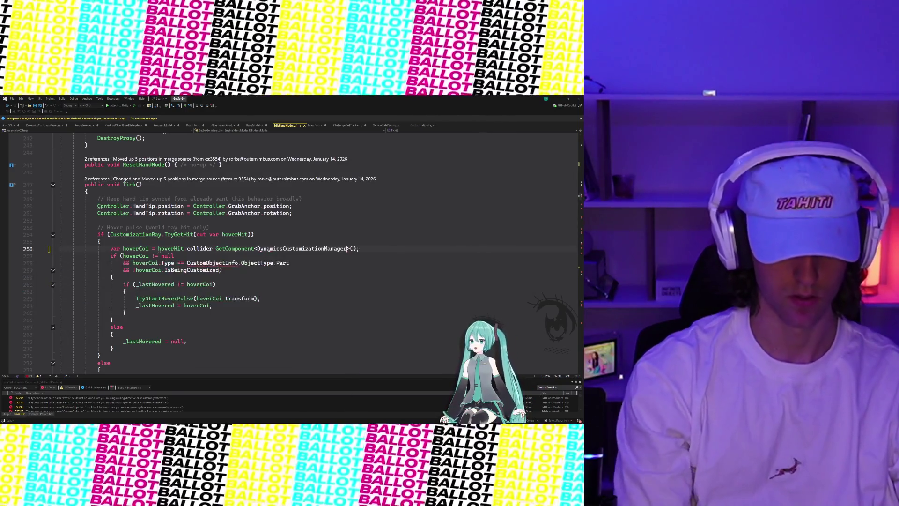
pyautogui.doubleClick(200, 263)
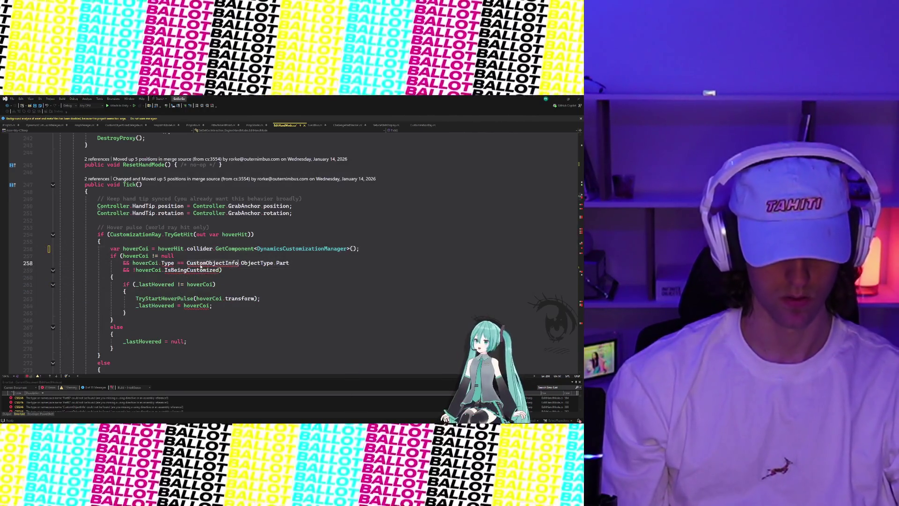
pyautogui.write('Prop')
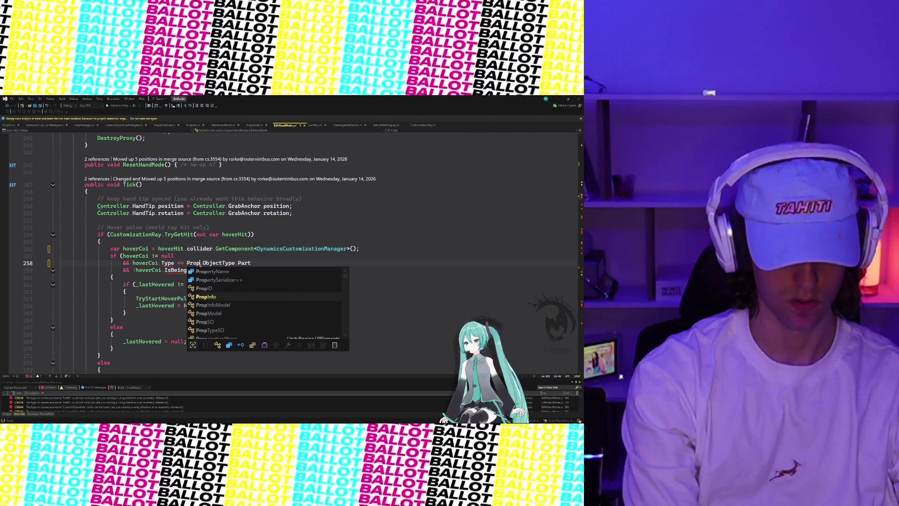
pyautogui.press('Tab')
# - Rework line 258's Type comparison, ending with that condition commented out with //
pyautogui.click(186, 271)
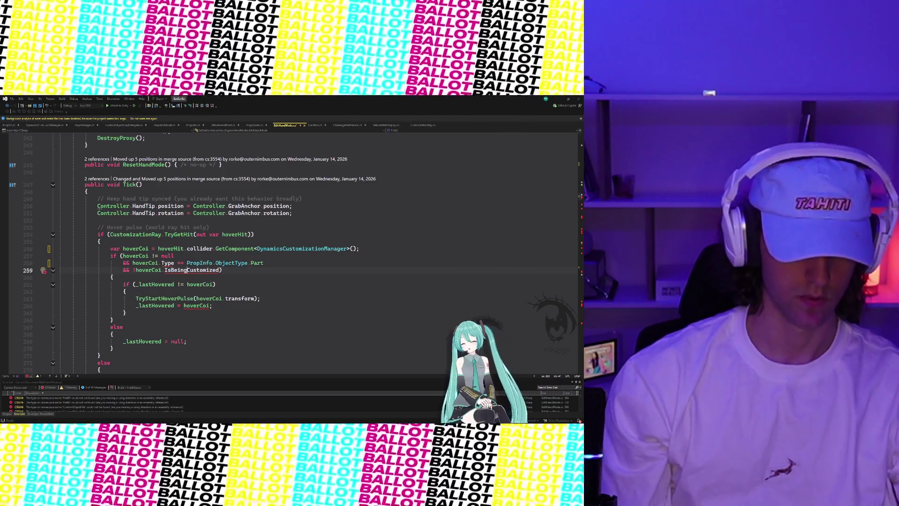
pyautogui.doubleClick(168, 263)
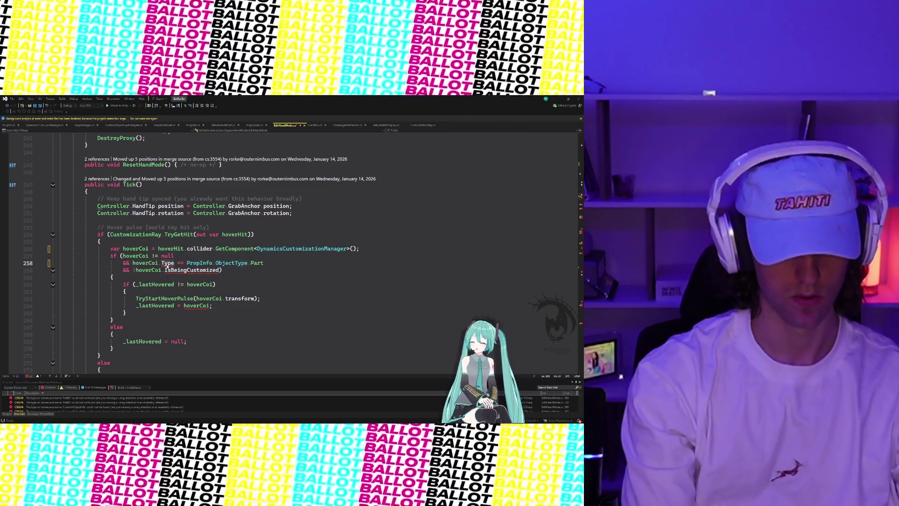
pyautogui.write('o')
pyautogui.press('BackSpace')
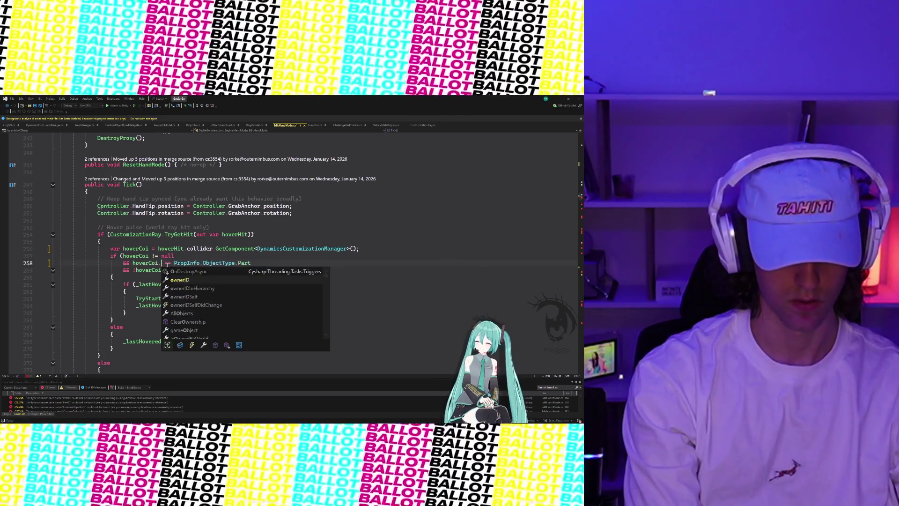
pyautogui.write('Type')
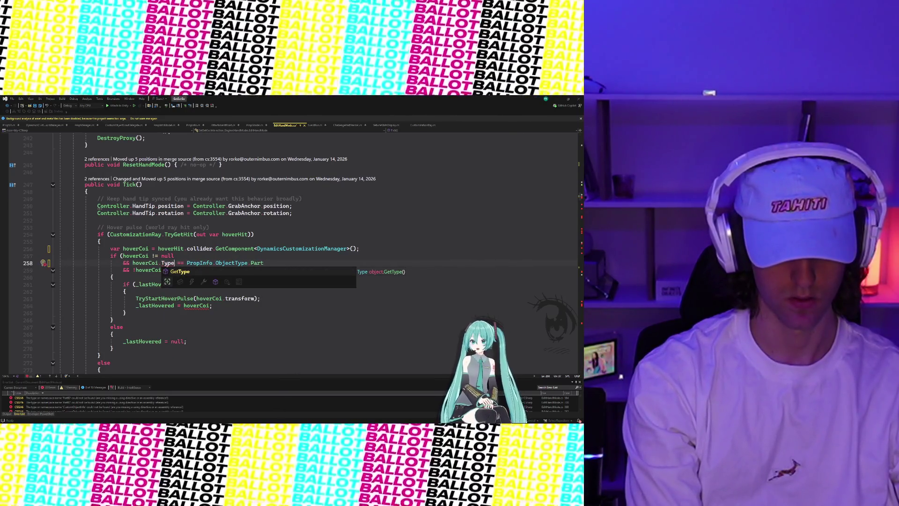
pyautogui.press('Tab')
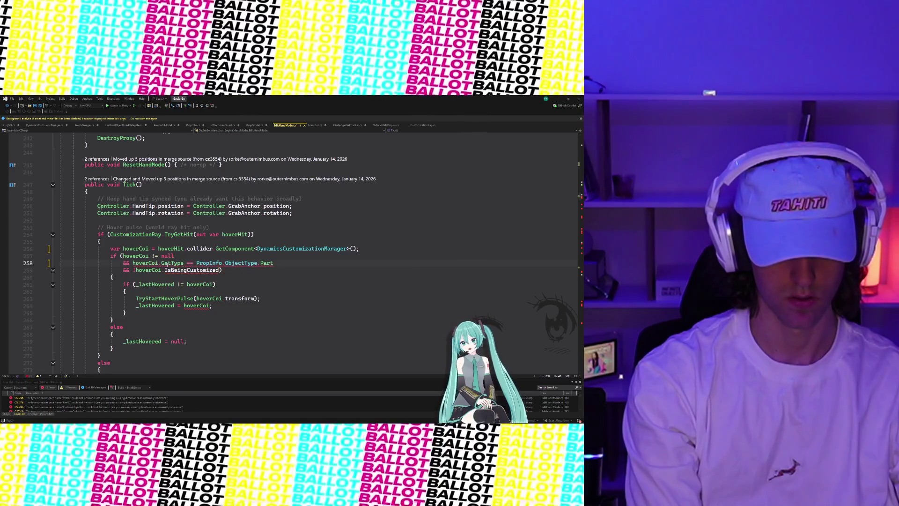
pyautogui.press('BackSpace')
pyautogui.press('BackSpace')
pyautogui.press('BackSpace')
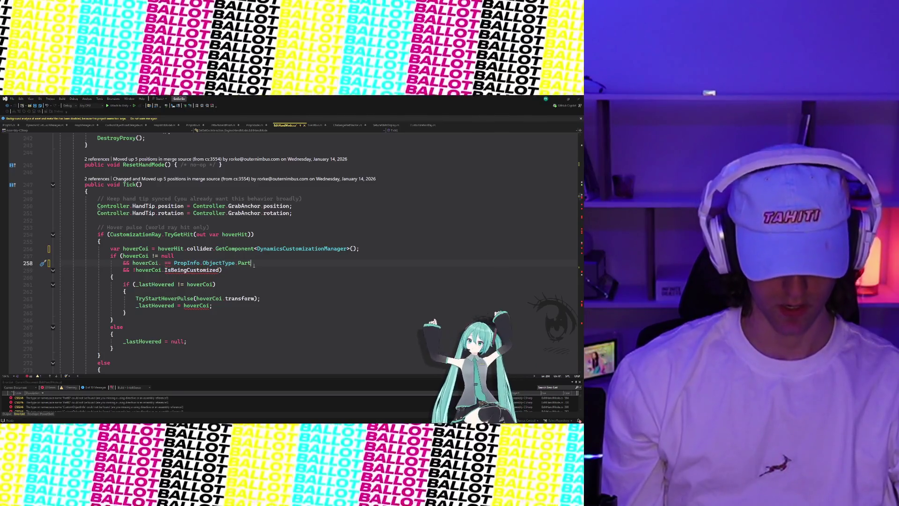
pyautogui.click(123, 263)
pyautogui.write('//')
# - Make the hover fetch GetComponent<PropInfo> and restore the IsBeingCustomized check on line 259
pyautogui.click(179, 274)
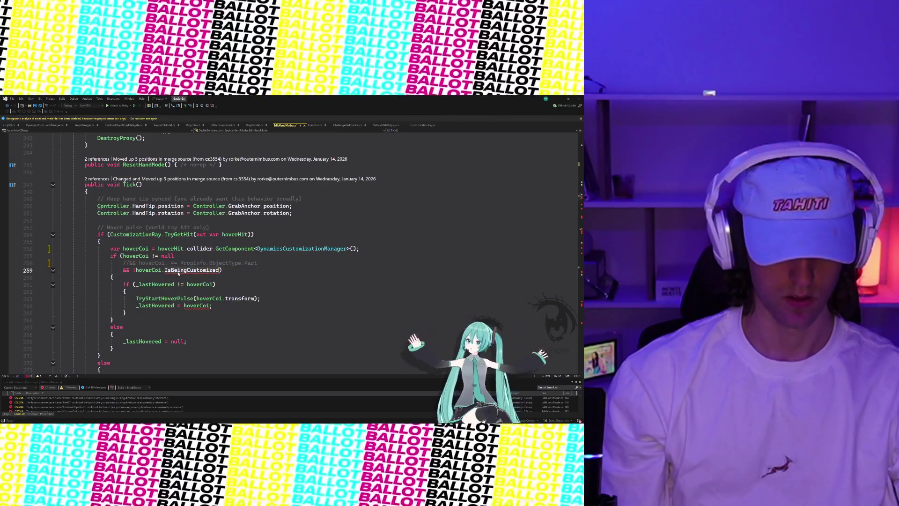
pyautogui.press('BackSpace')
pyautogui.press('BackSpace')
pyautogui.press('BackSpace')
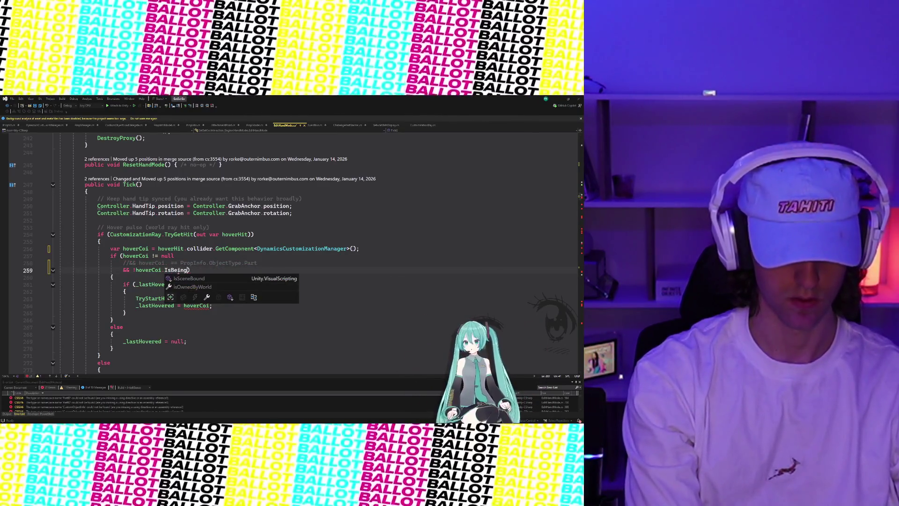
pyautogui.press('Escape')
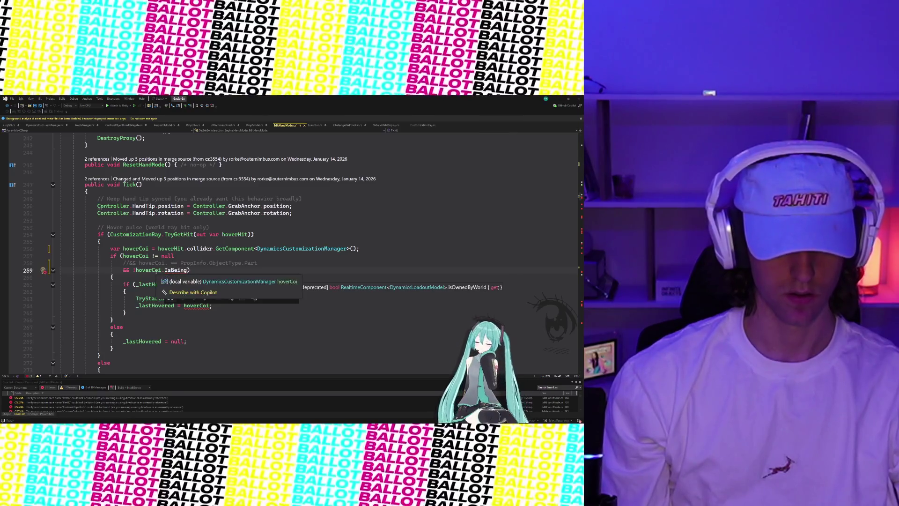
pyautogui.click(299, 249)
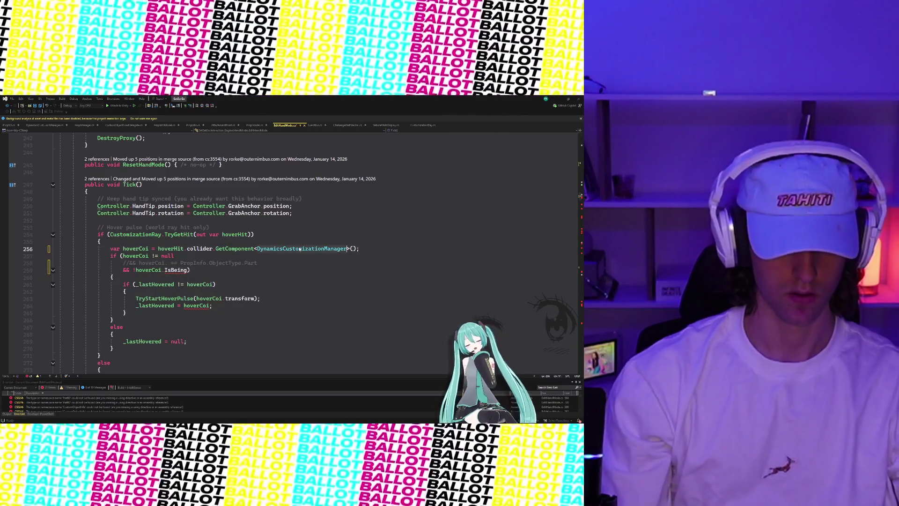
pyautogui.write('Prop')
pyautogui.press('Tab')
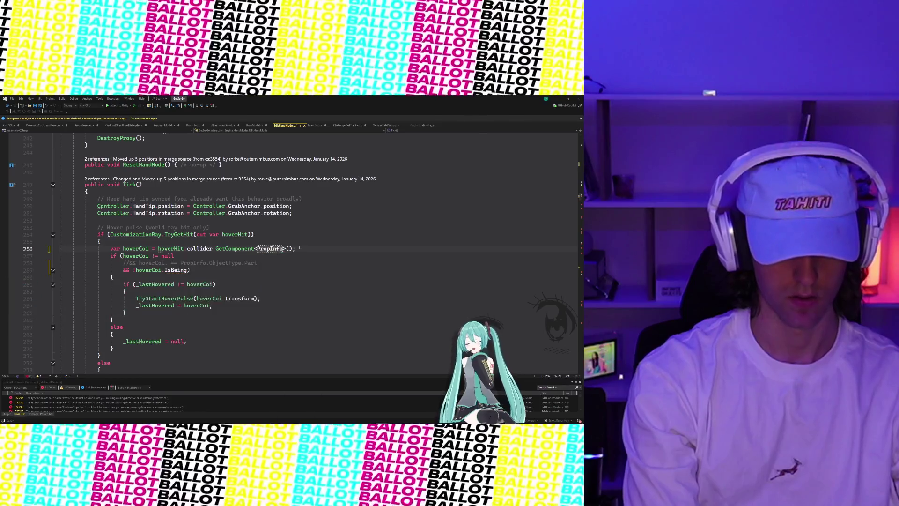
pyautogui.click(172, 271)
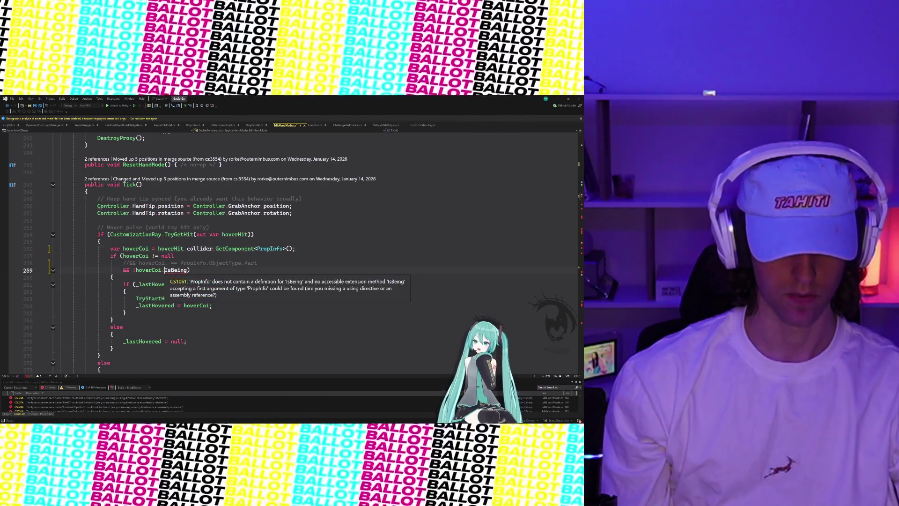
pyautogui.doubleClick(172, 270)
pyautogui.write('Isb')
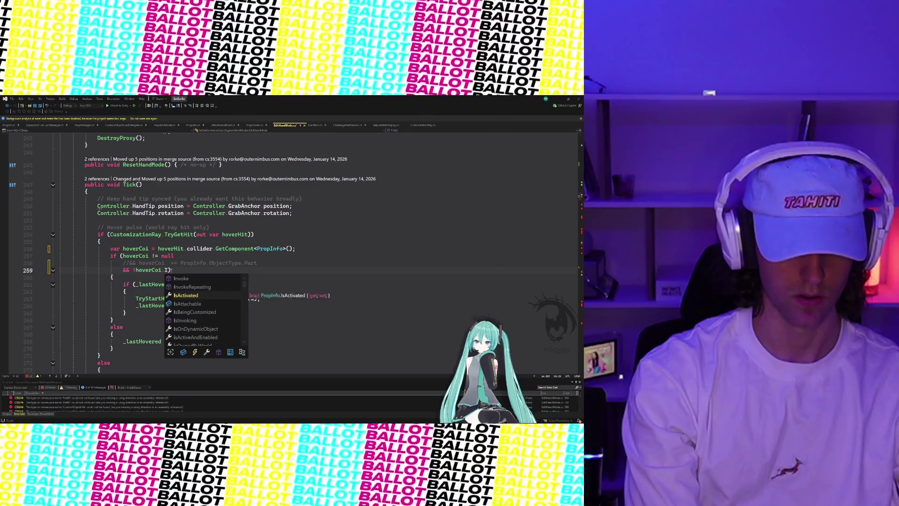
pyautogui.press('Tab')
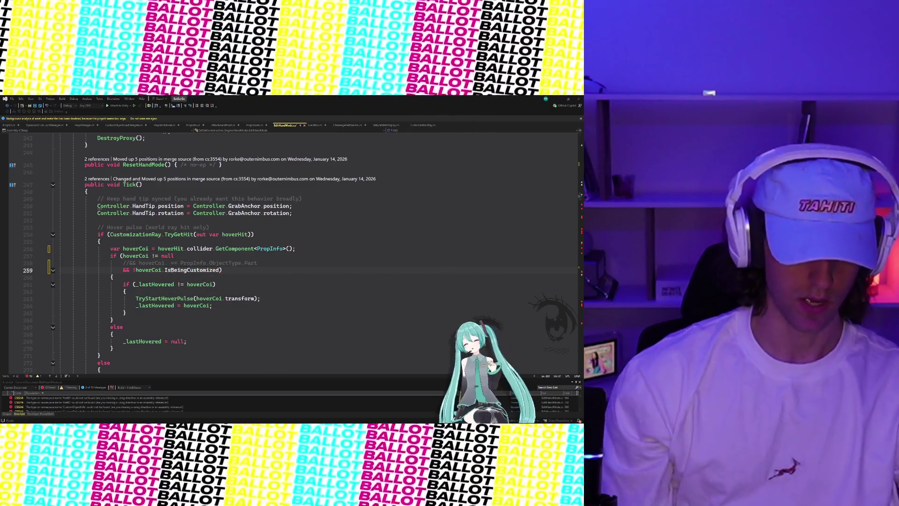
# - Uncomment the line 258 ObjectType.Part check and fix its == comparison
pyautogui.moveTo(257, 263); pyautogui.dragTo(210, 263)
pyautogui.hotkey('ctrl', 'k')
pyautogui.hotkey('ctrl', 'u')
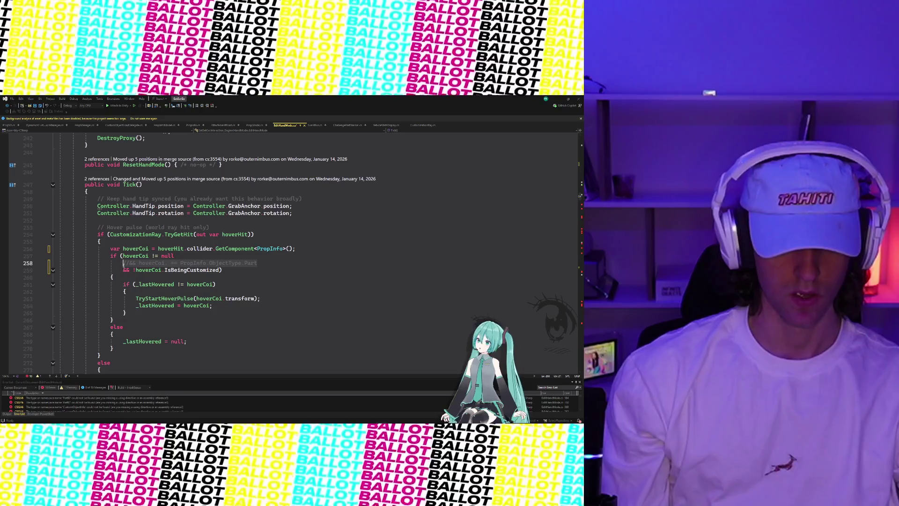
pyautogui.press('End')
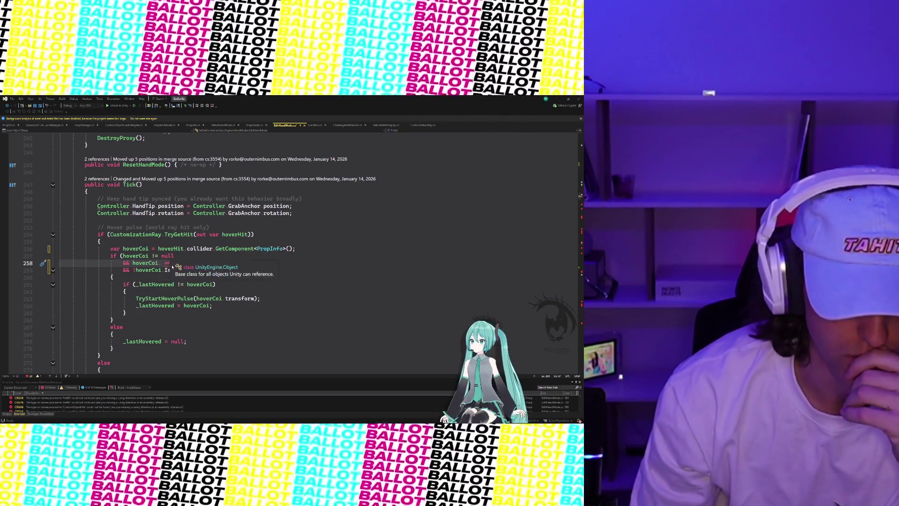
pyautogui.click(168, 263)
pyautogui.press('BackSpace')
pyautogui.write('=')
# - Try commenting out lines 258–259, then undo to restore them
pyautogui.click(223, 270)
pyautogui.keyDown('shift'); pyautogui.click(125, 264); pyautogui.keyUp('shift')
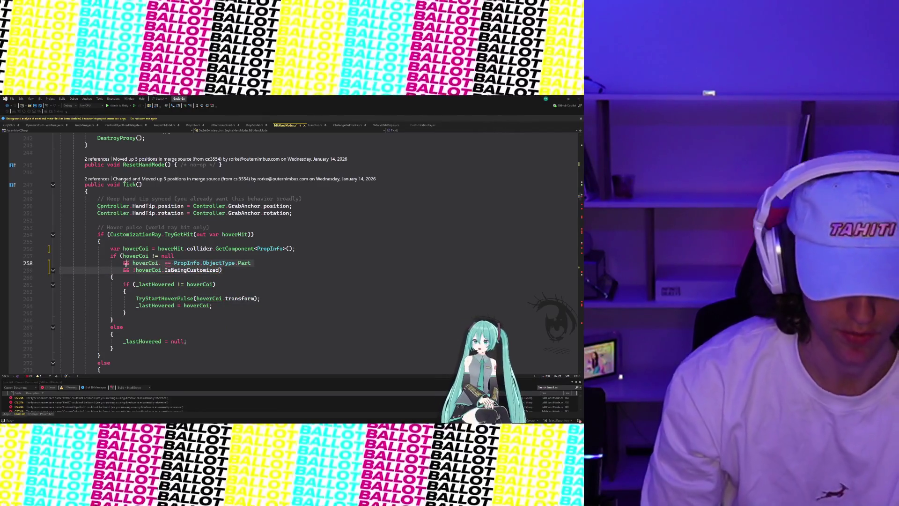
pyautogui.hotkey('ctrl', 'k')
pyautogui.hotkey('ctrl', 'c')
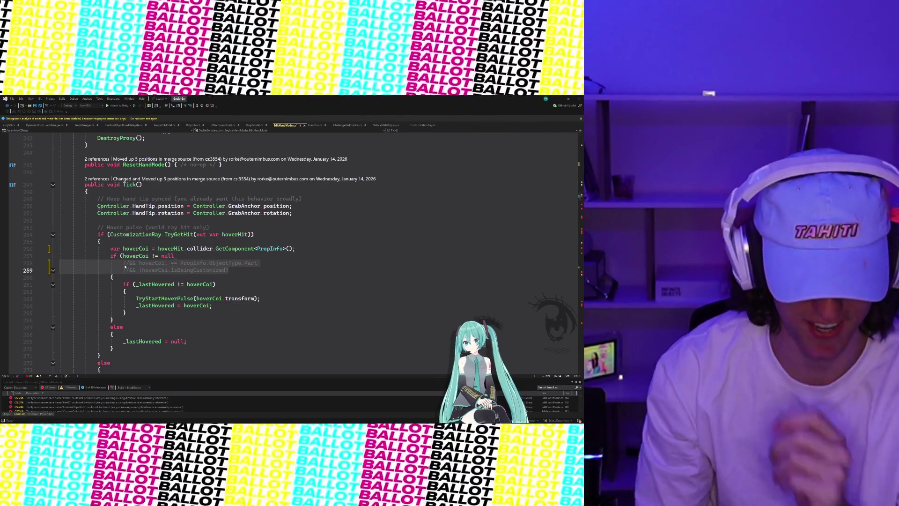
pyautogui.click(231, 264)
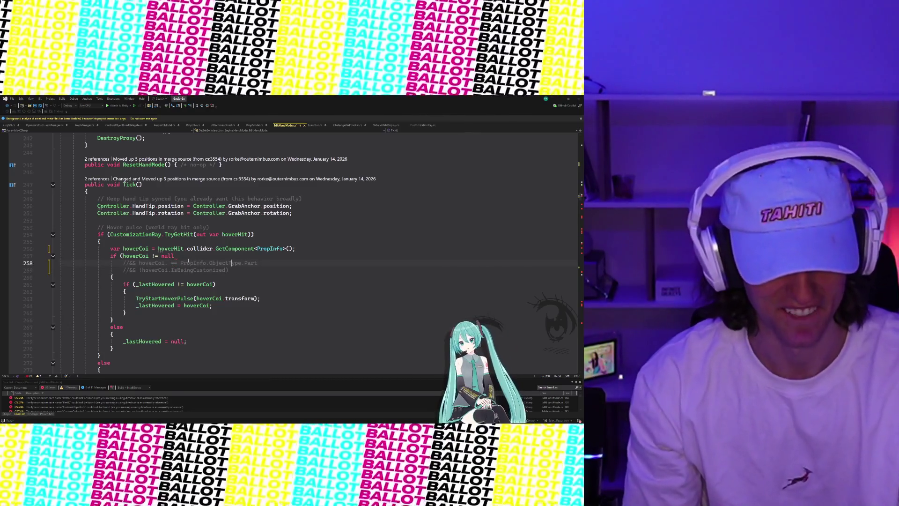
pyautogui.hotkey('ctrl', 'z')
pyautogui.click(149, 270)
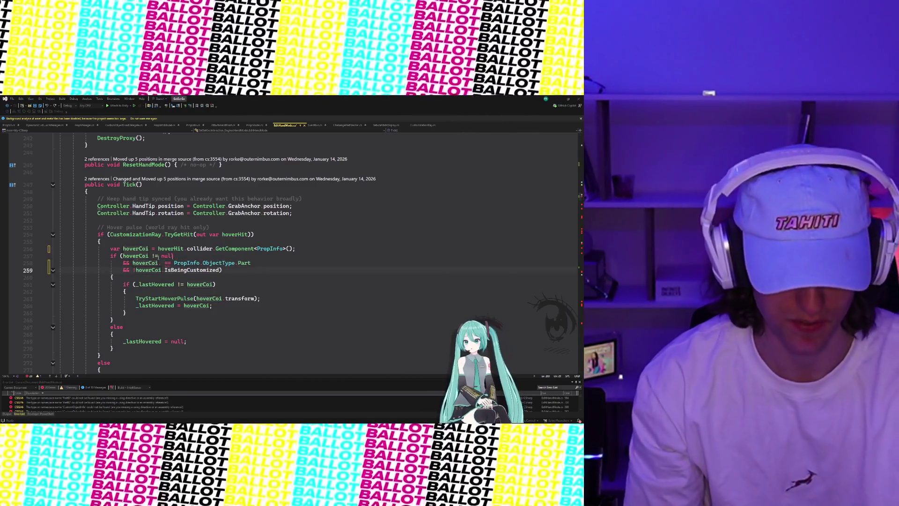
pyautogui.moveTo(109, 248)
pyautogui.mouseDown()
pyautogui.moveTo(253, 286)
pyautogui.moveTo(197, 309)
pyautogui.mouseUp()
pyautogui.click(203, 270)
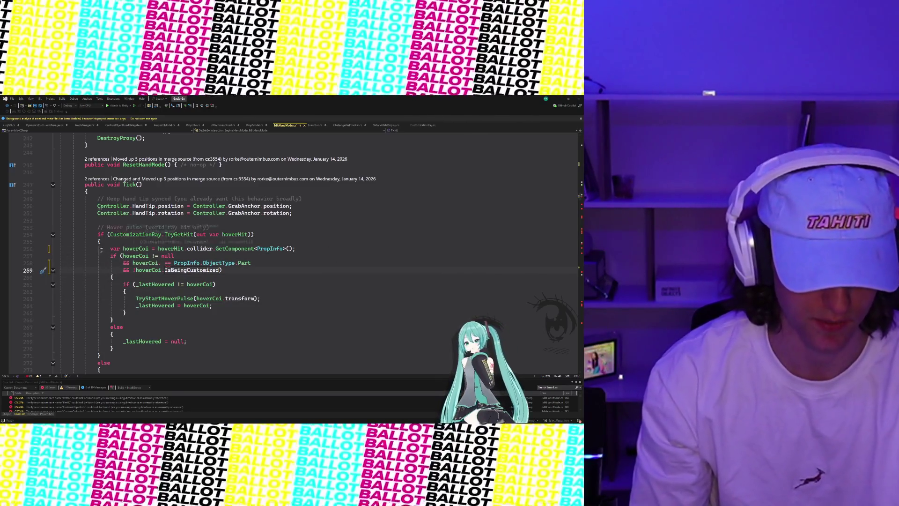
# - Realign line 258's condition and insert Type after hoverCoi. to compare hoverCoi.Type
pyautogui.moveTo(114, 250)
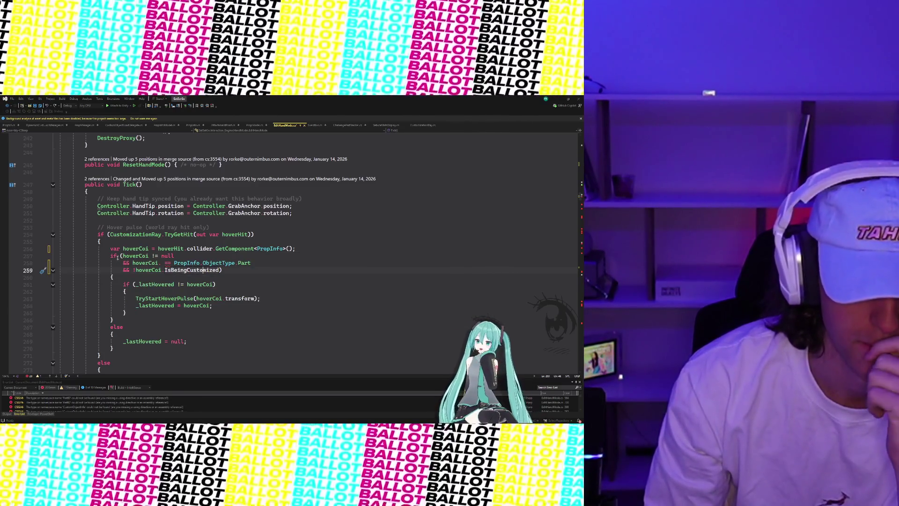
pyautogui.click(123, 263)
pyautogui.press('BackSpace')
pyautogui.press('BackSpace')
pyautogui.press('BackSpace')
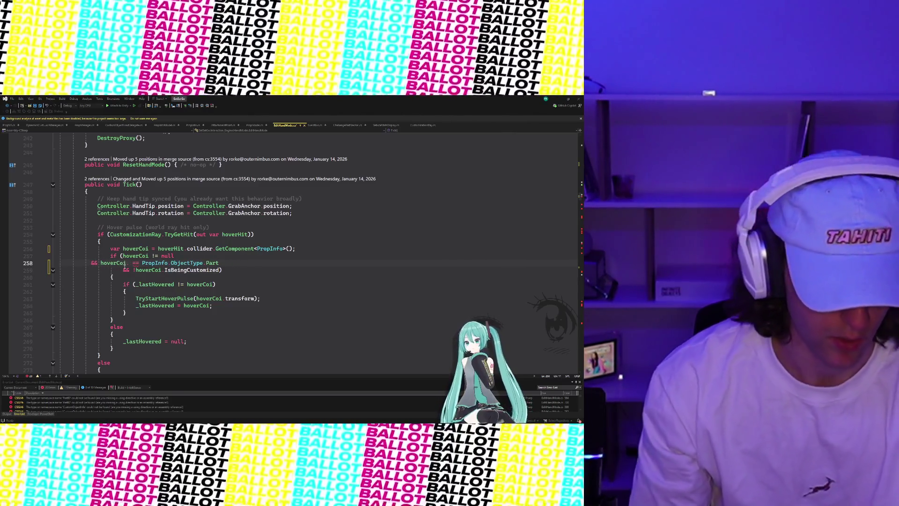
pyautogui.press('space')
pyautogui.press('space')
pyautogui.press('space')
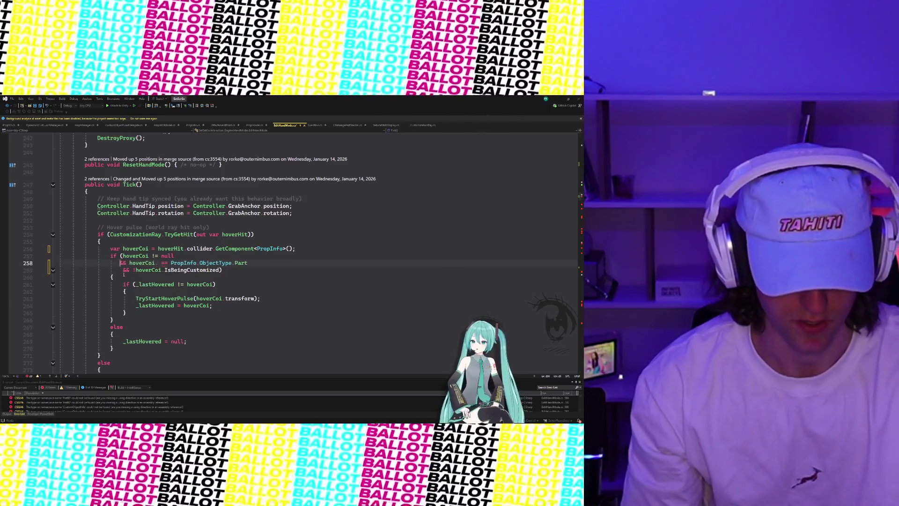
pyautogui.click(168, 263)
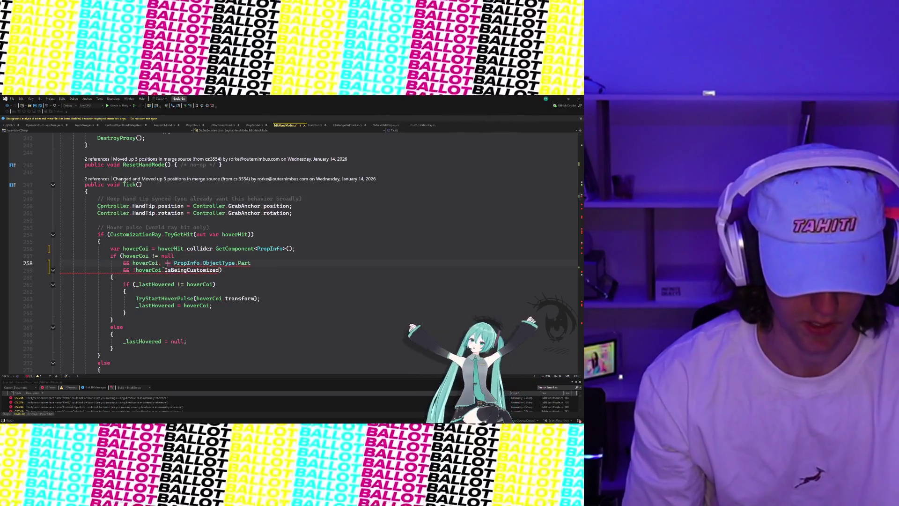
pyautogui.write('Type')
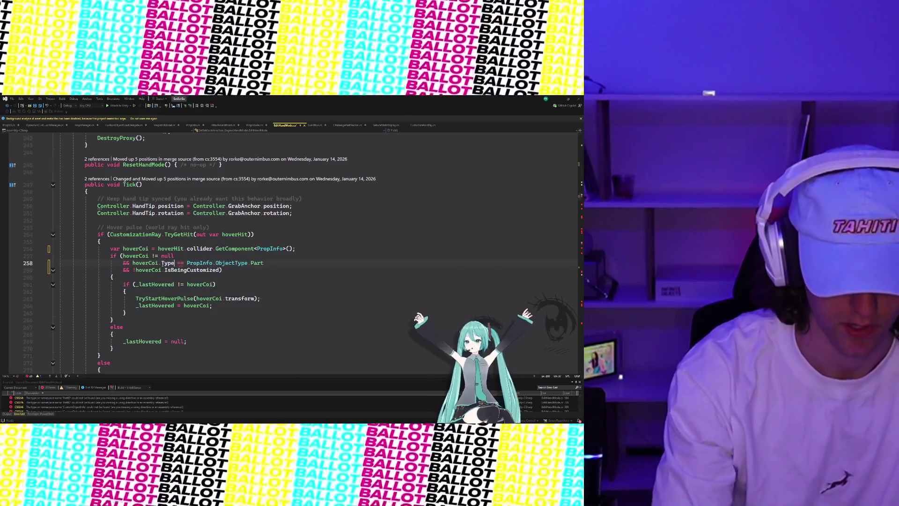
pyautogui.press('Down')
pyautogui.scroll(-1, 247, 295)
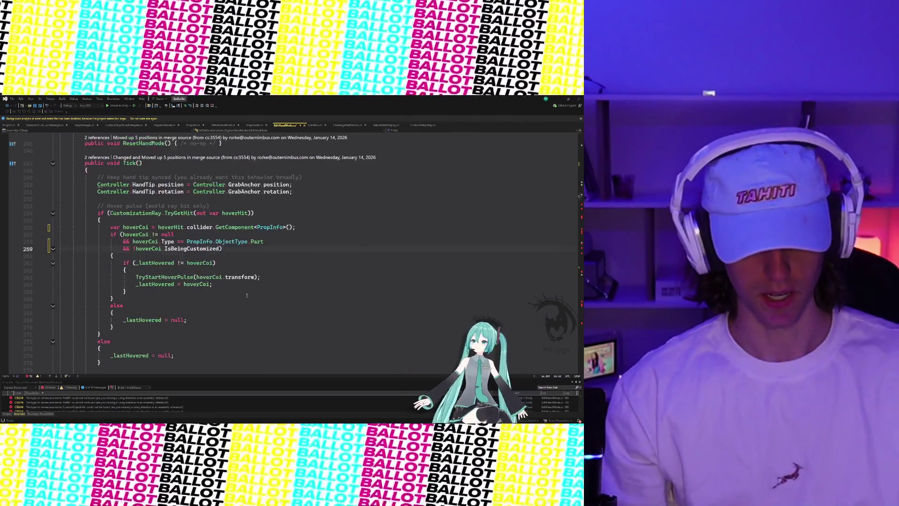
# - Retype CustomObjectInfo as PropInfo on lines 293, 311, 344 and 350
pyautogui.scroll(-7, 247, 295)
pyautogui.doubleClick(219, 321)
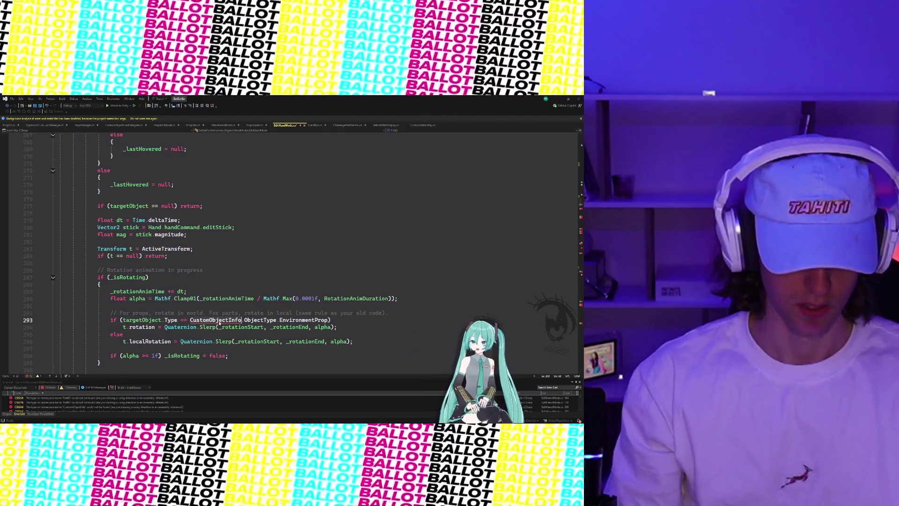
pyautogui.write('PropInfo')
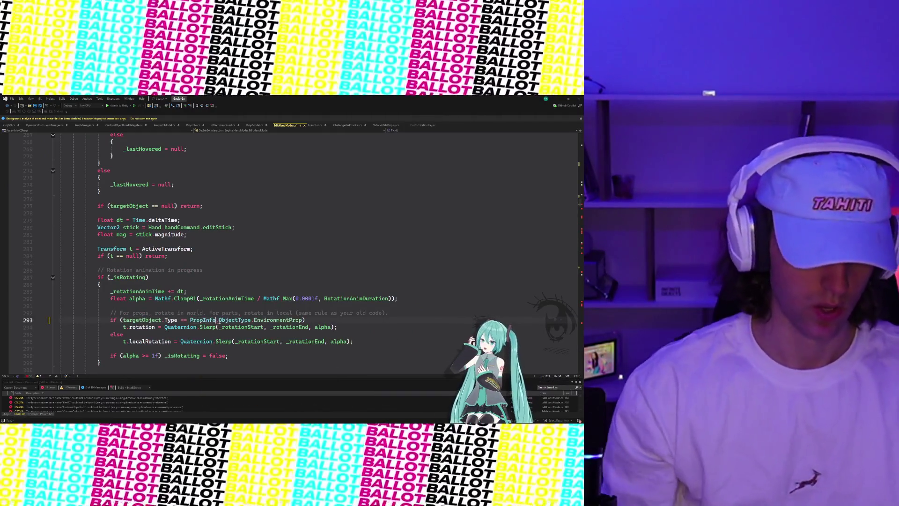
pyautogui.scroll(-5, 253, 328)
pyautogui.click(289, 341)
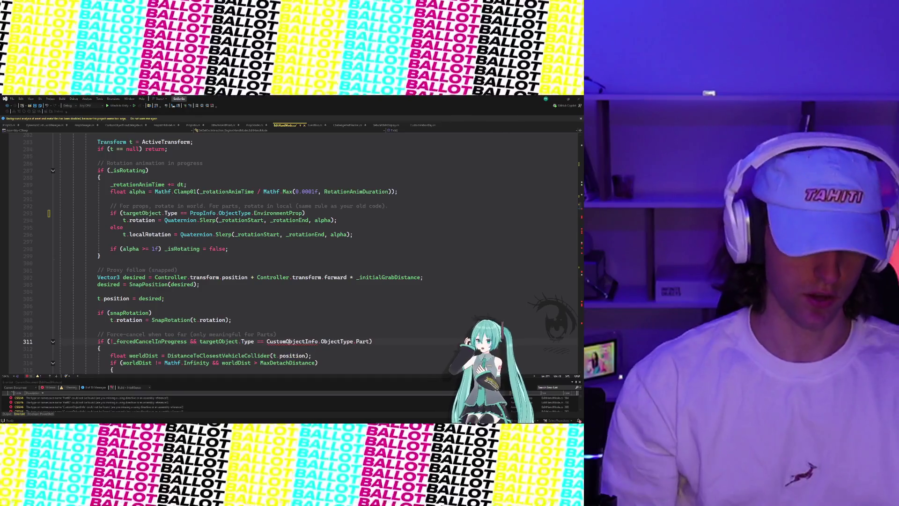
pyautogui.doubleClick(289, 341)
pyautogui.write('PropInfo')
pyautogui.scroll(-4, 293, 332)
pyautogui.scroll(-12, 293, 333)
pyautogui.click(284, 234)
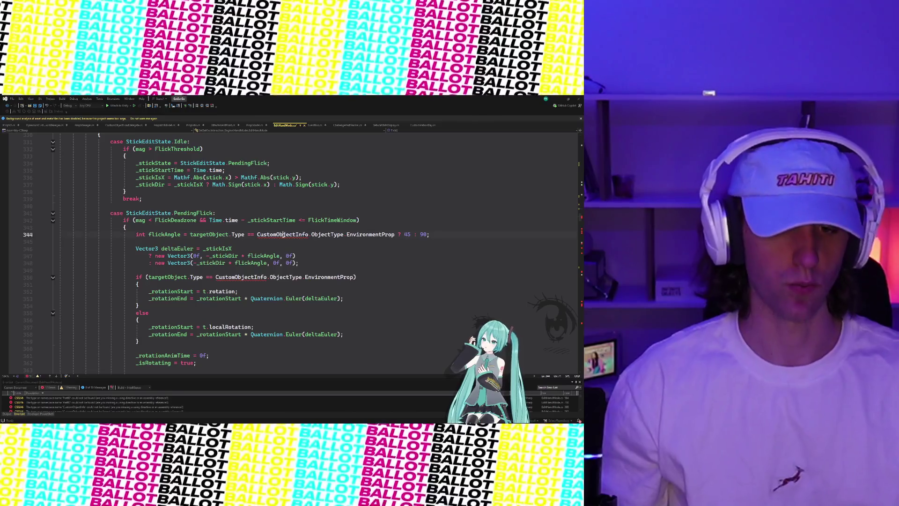
pyautogui.doubleClick(285, 234)
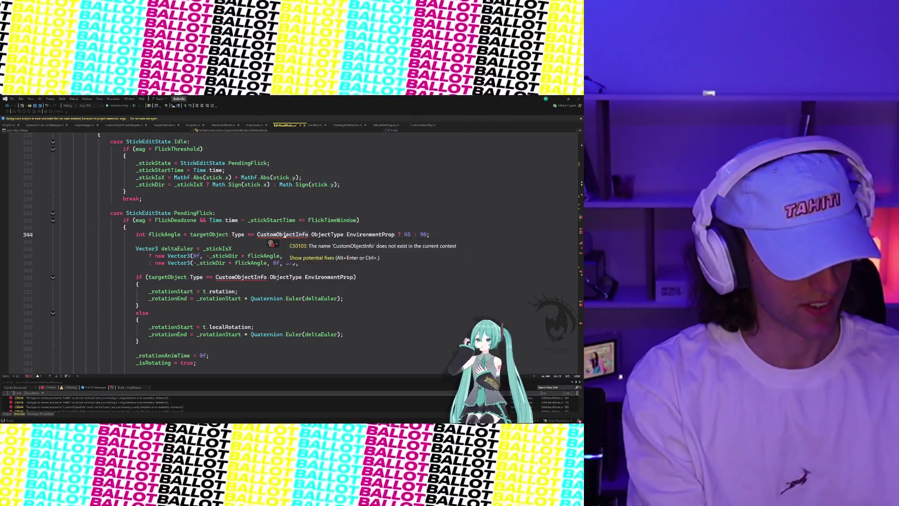
pyautogui.write('PropInfo')
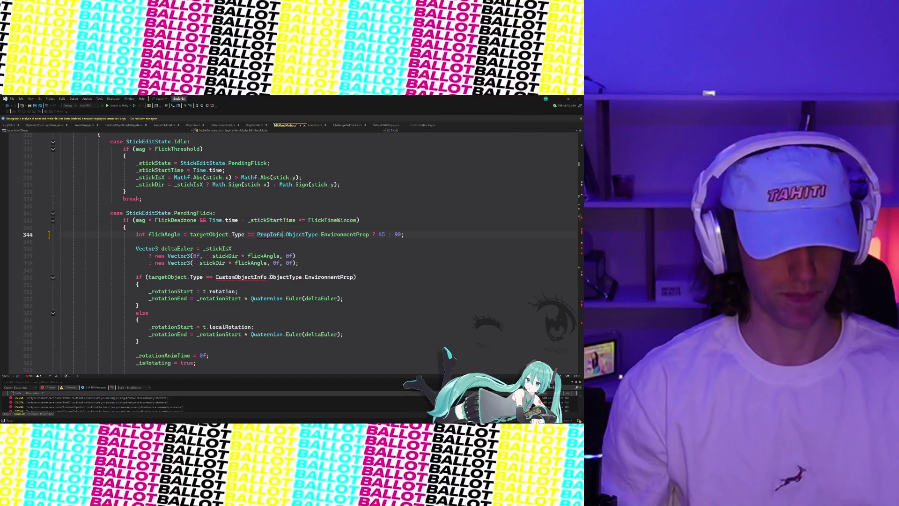
pyautogui.doubleClick(237, 277)
pyautogui.hotkey('ctrl', '-')
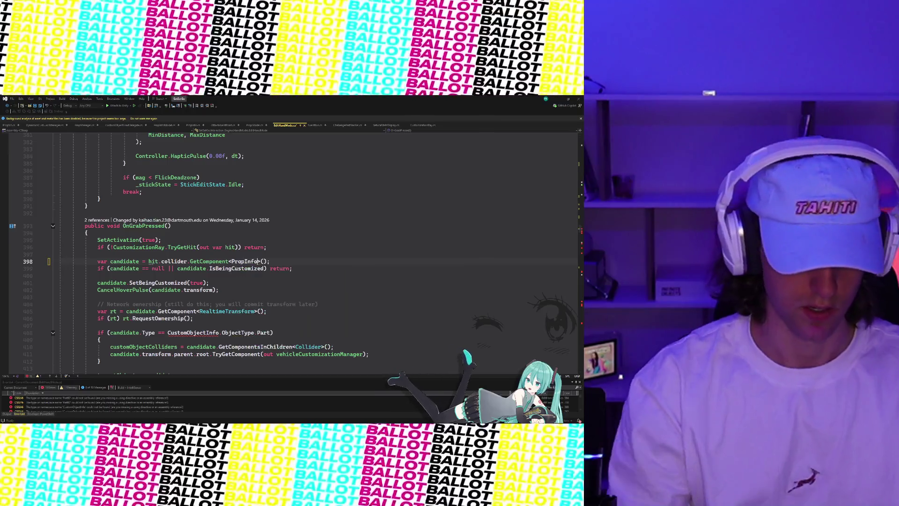
# - Replace CustomObjectInfo with PropInfo in the Part check on line 408 and EnvironmentProp check on line 416
pyautogui.doubleClick(200, 333)
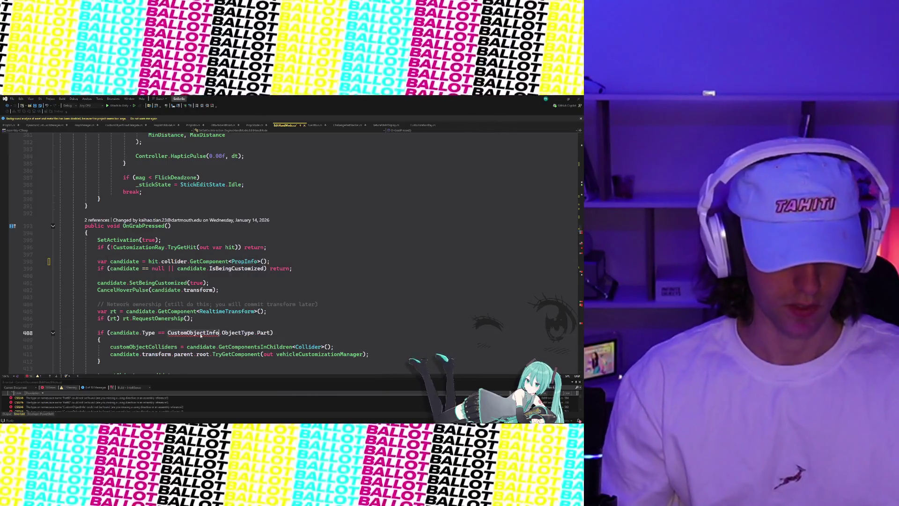
pyautogui.write('Prop')
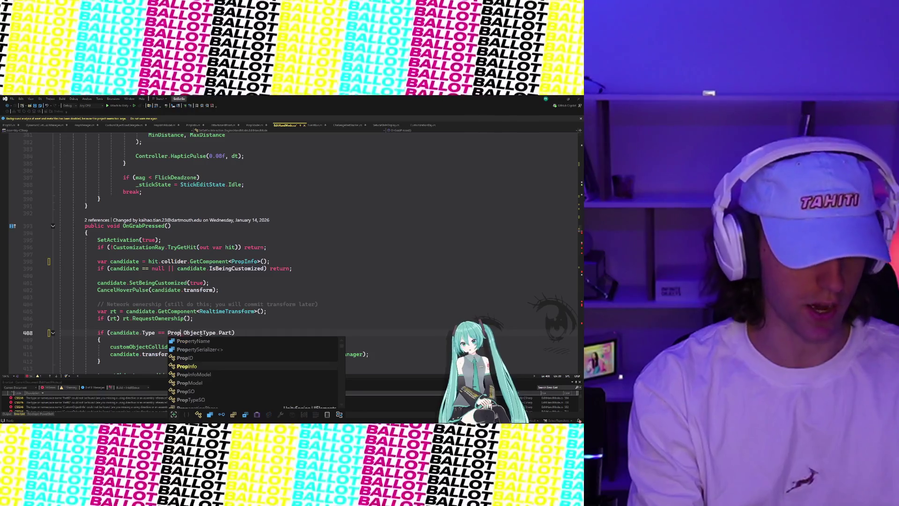
pyautogui.press('Tab')
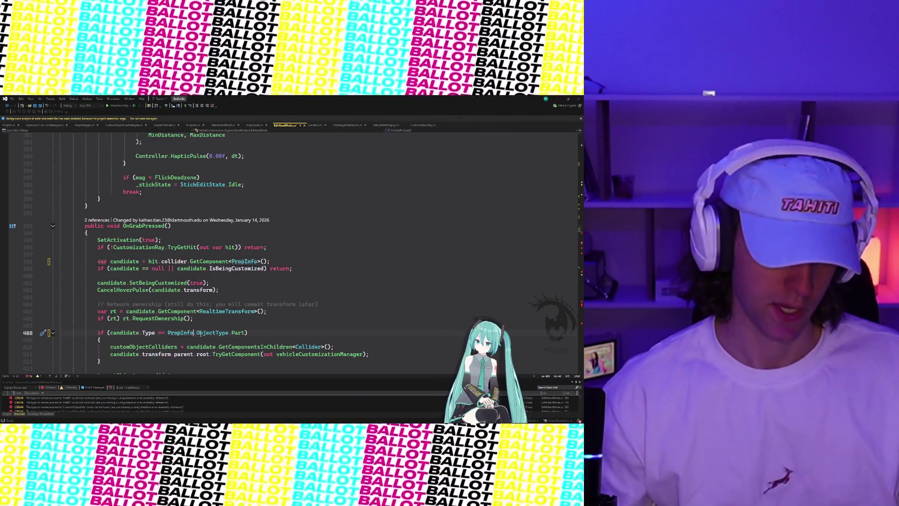
pyautogui.scroll(-5, 206, 327)
pyautogui.click(209, 282)
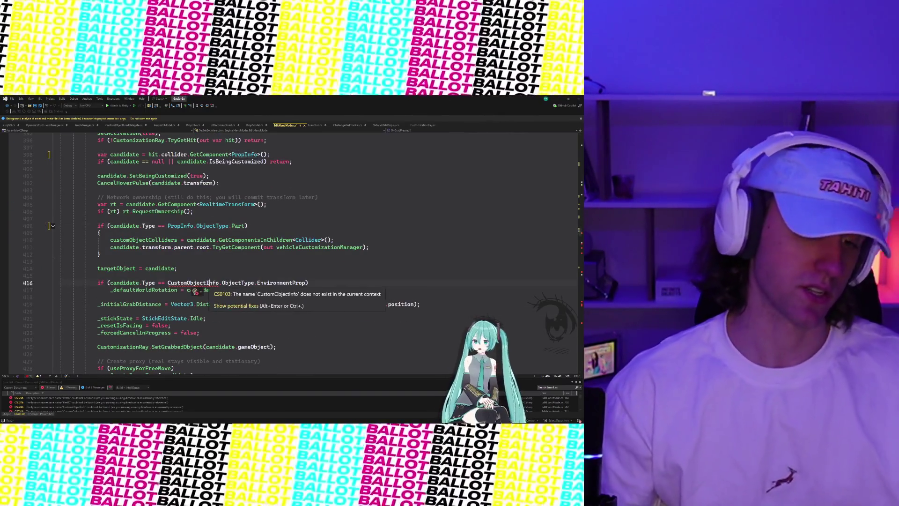
pyautogui.doubleClick(209, 283)
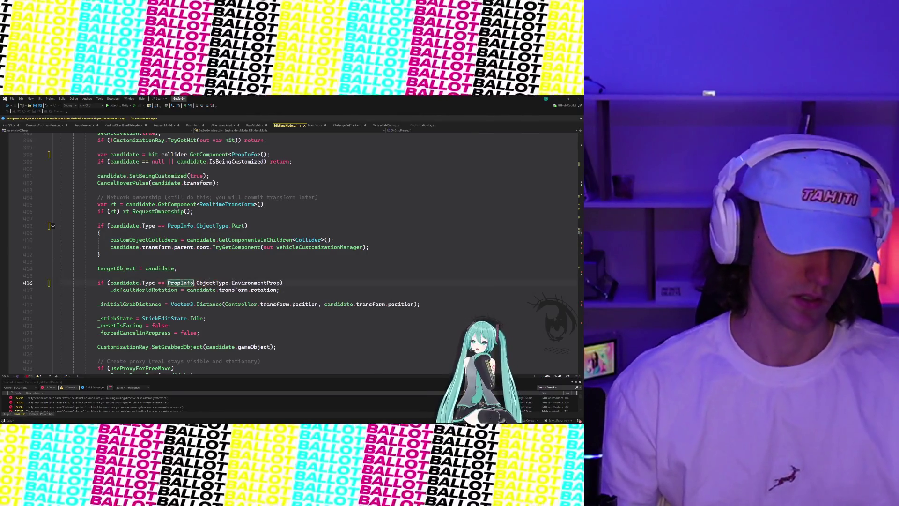
pyautogui.scroll(-5, 209, 282)
pyautogui.scroll(-9, 209, 281)
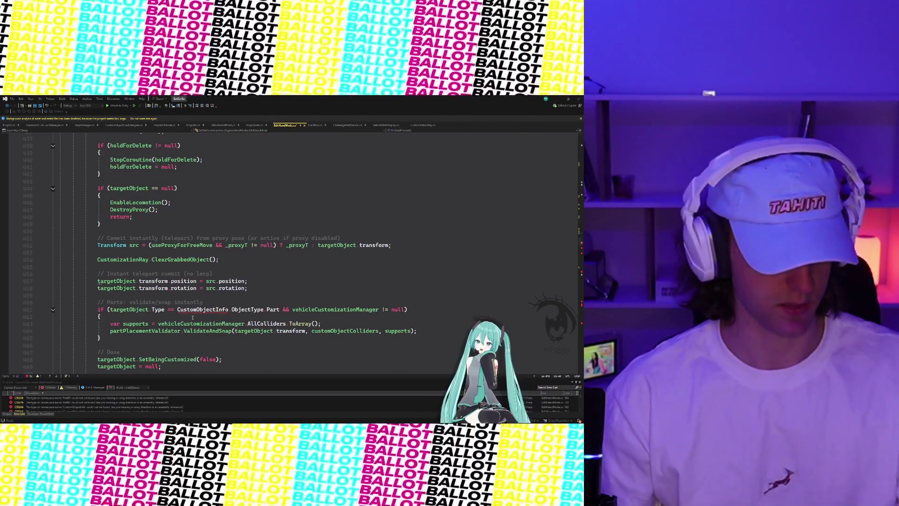
# - Change CustomObjectInfo to PropInfo on line 461 and inspect the targetObject argument error on line 480
pyautogui.doubleClick(193, 310)
pyautogui.write('PropInfo')
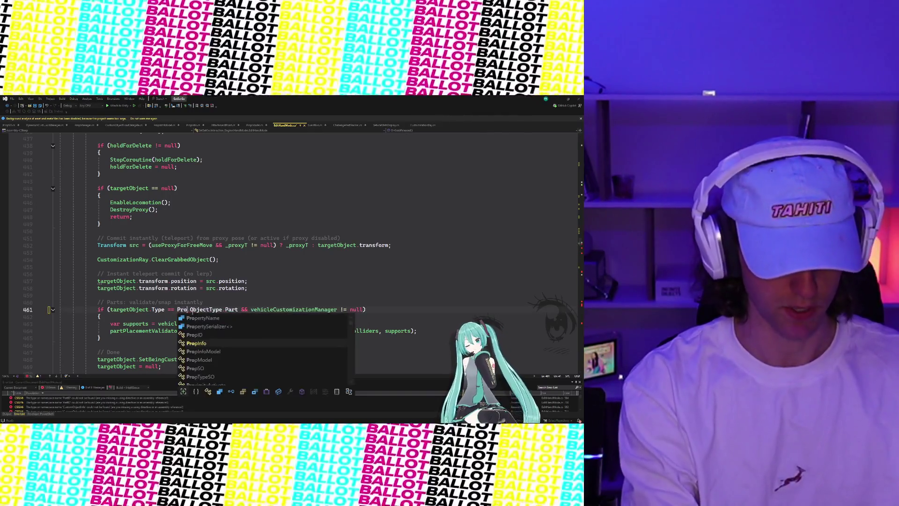
pyautogui.scroll(-7, 192, 314)
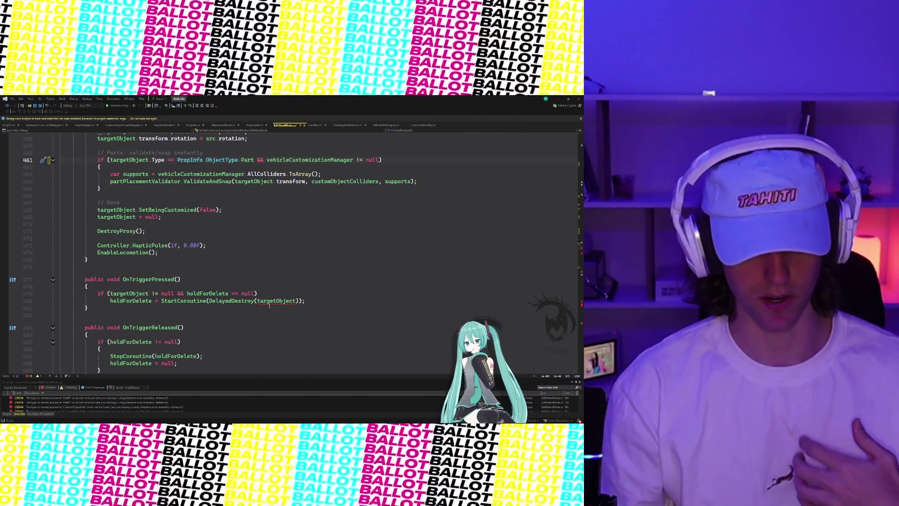
pyautogui.click(270, 301)
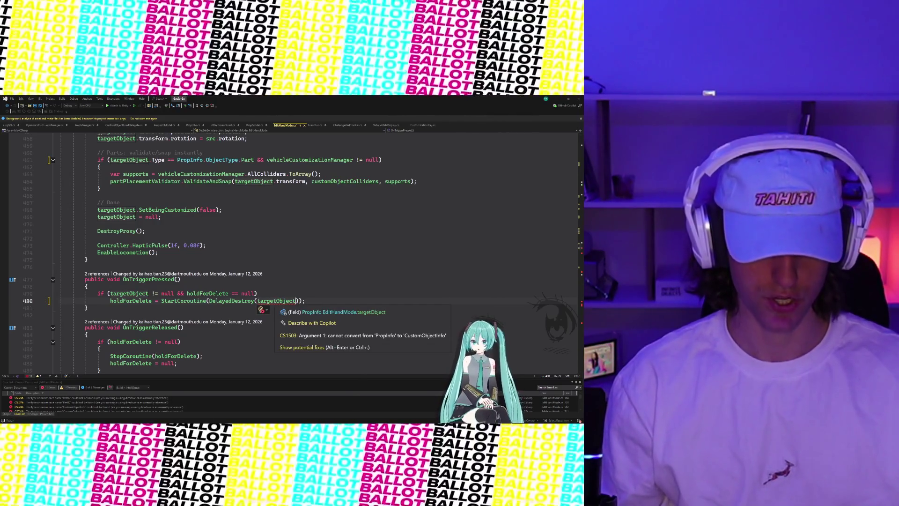
pyautogui.scroll(-11, 277, 302)
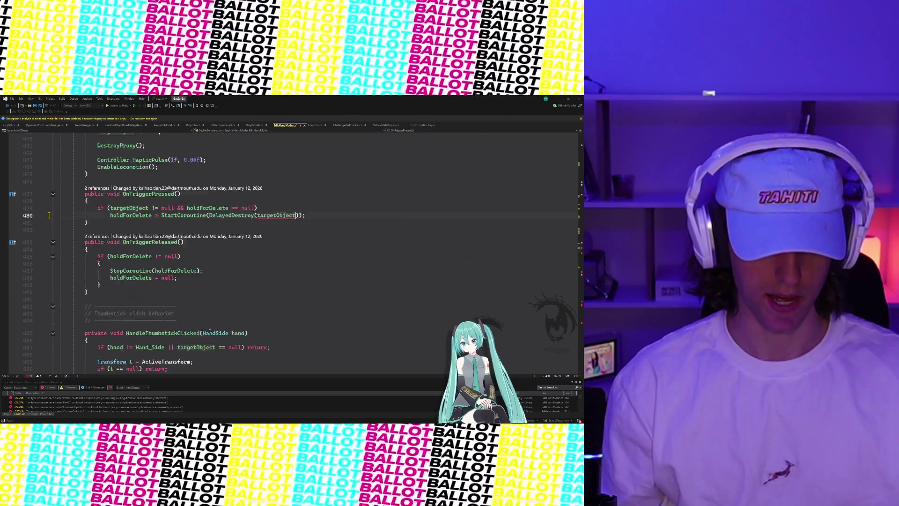
# - Replace CustomObjectInfo with PropInfo on lines 502 and 582
pyautogui.doubleClick(196, 211)
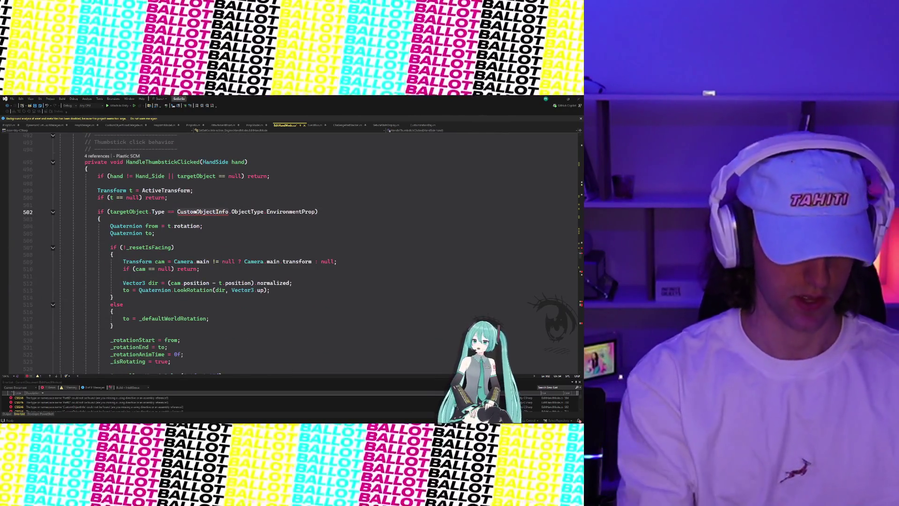
pyautogui.write('Prop')
pyautogui.press('Tab')
pyautogui.scroll(-20, 193, 236)
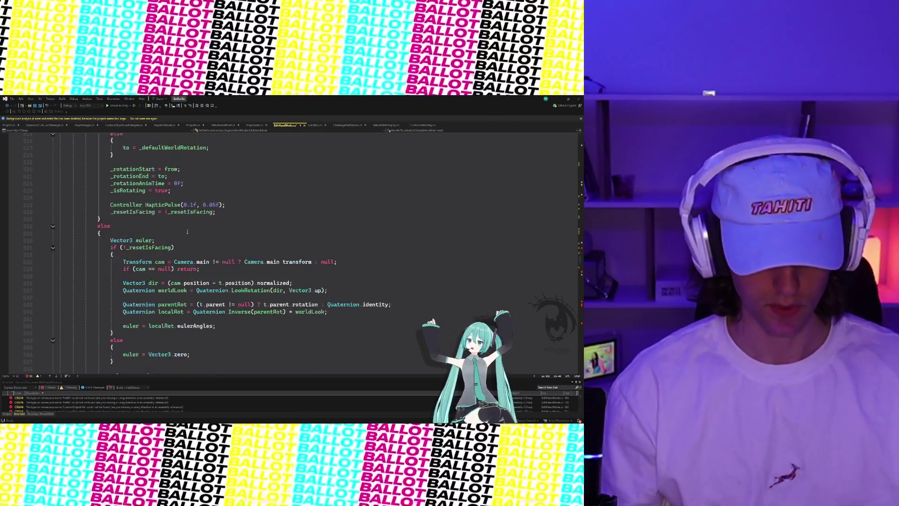
pyautogui.scroll(-5, 193, 236)
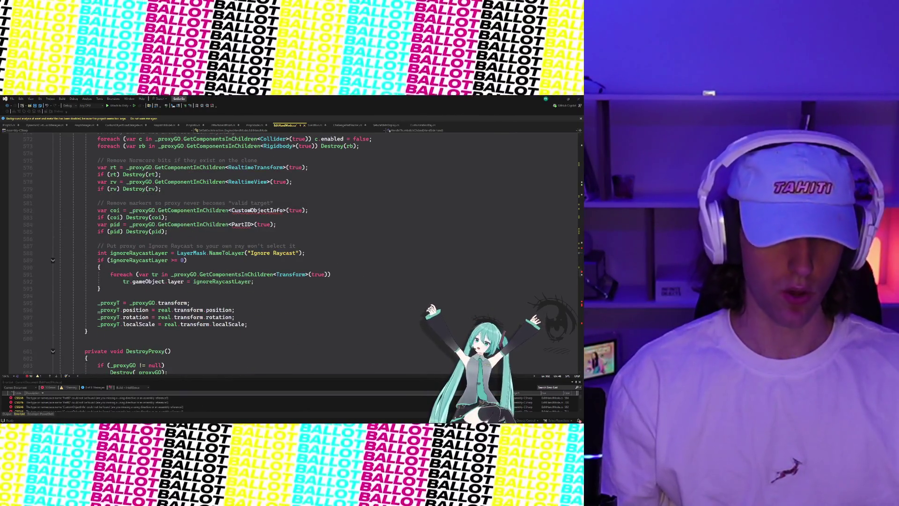
pyautogui.doubleClick(253, 210)
pyautogui.write('Prop')
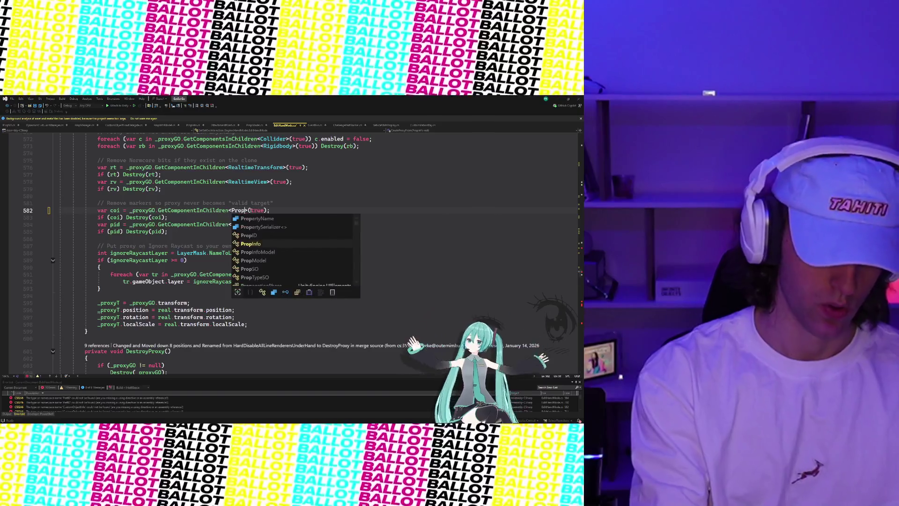
pyautogui.press('Tab')
# - Rewrite line 584 to read pid from coi.Prop.ID, then view the PropInfo.cs class file
pyautogui.click(247, 224)
pyautogui.moveTo(245, 225)
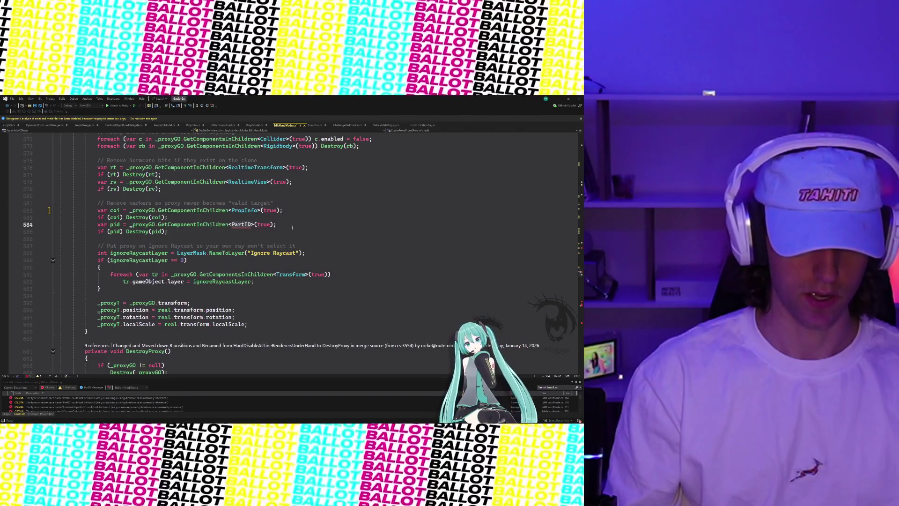
pyautogui.click(129, 225)
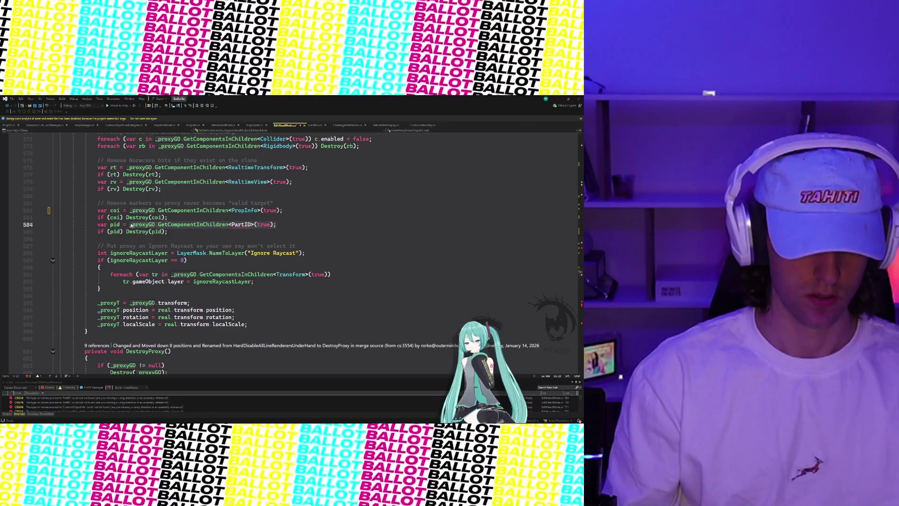
pyautogui.hotkey('shift', 'End')
pyautogui.write('doi.ID')
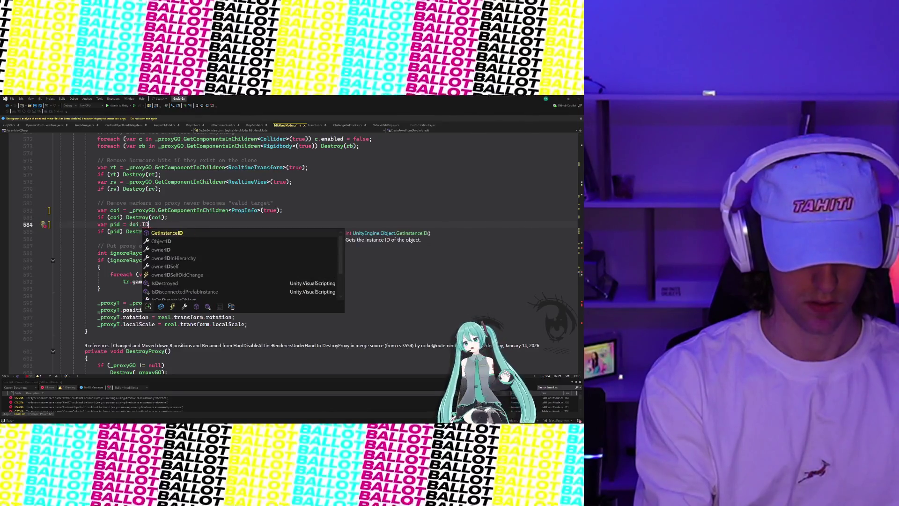
pyautogui.press('BackSpace')
pyautogui.press('BackSpace')
pyautogui.write('Pro')
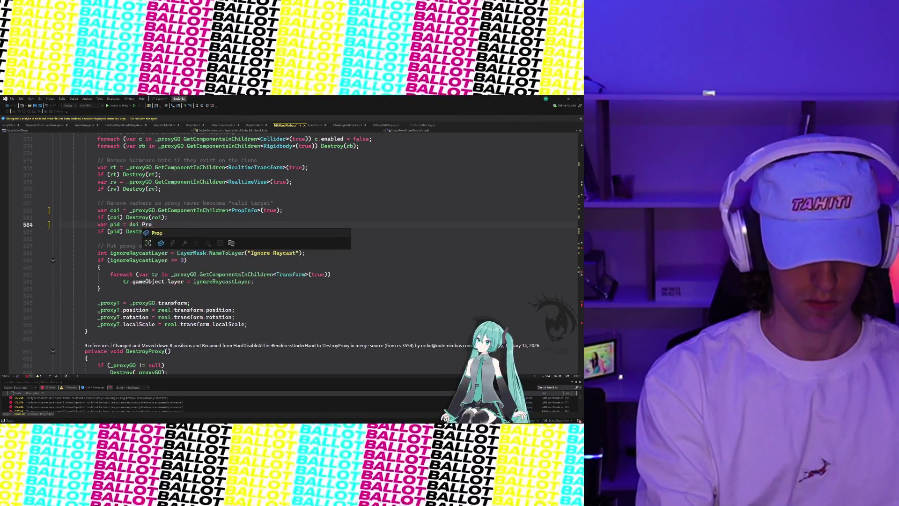
pyautogui.write('p.')
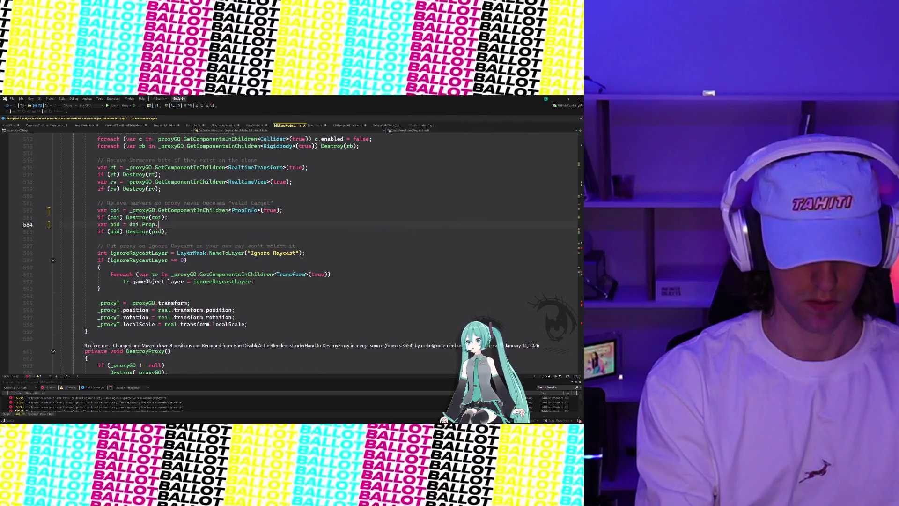
pyautogui.write('ID')
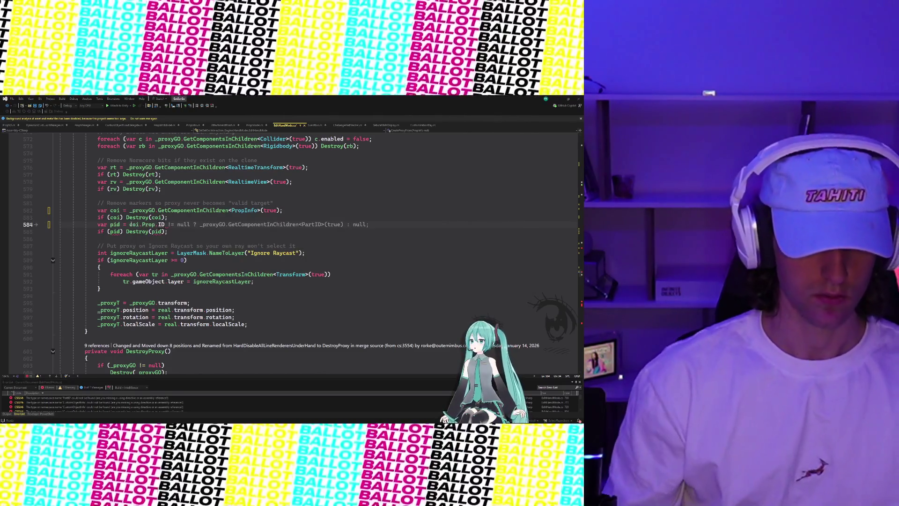
pyautogui.doubleClick(107, 225)
pyautogui.write('coi')
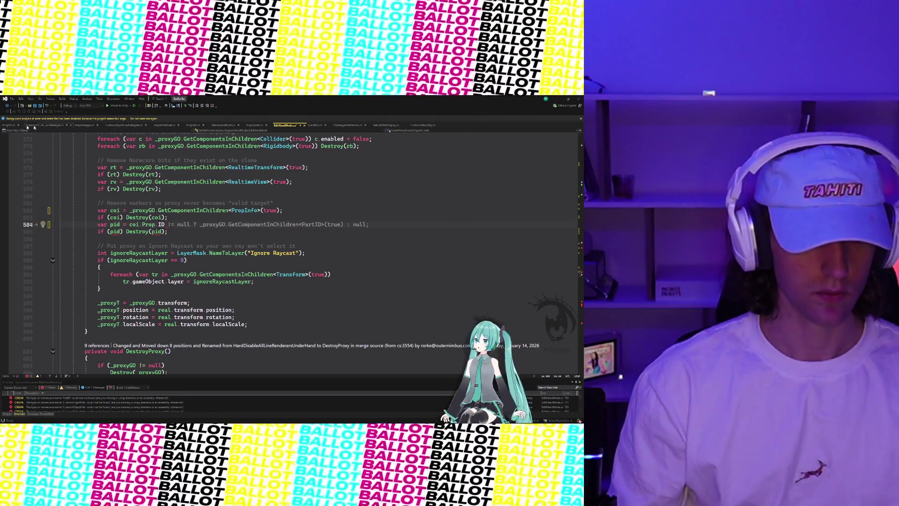
pyautogui.click(193, 125)
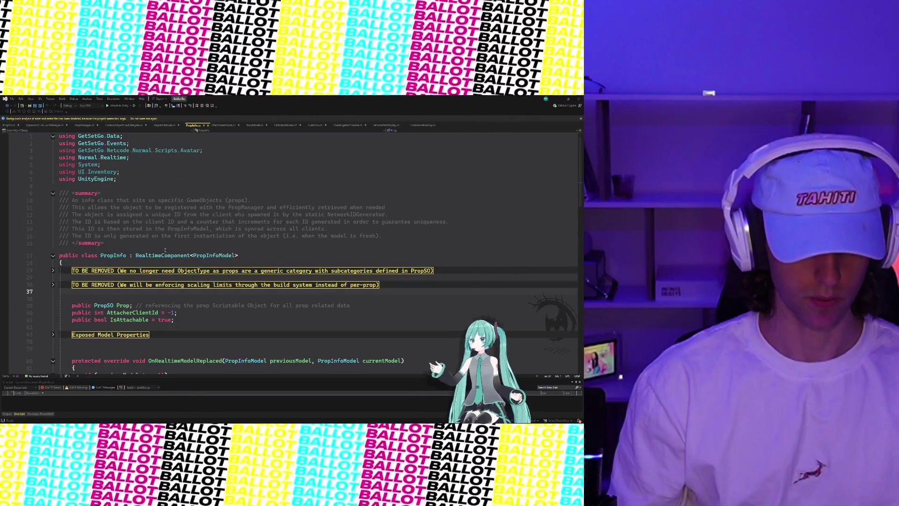
# - Back in the EditHandMode script, terminate the coi.Prop.ID line with a semicolon
pyautogui.scroll(-1, 160, 262)
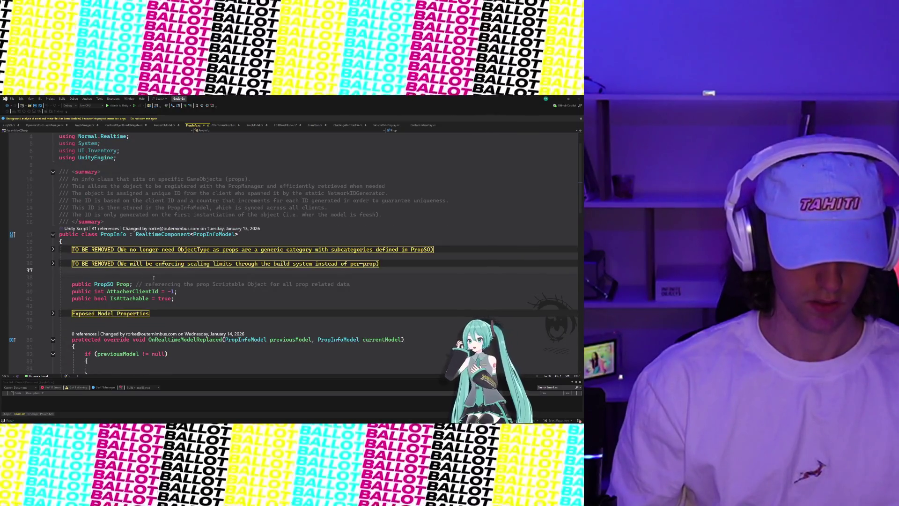
pyautogui.moveTo(102, 286)
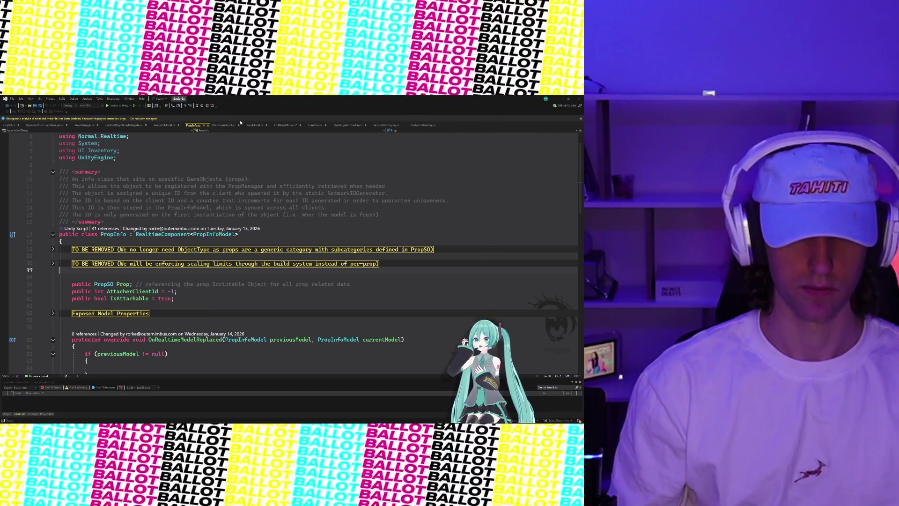
pyautogui.click(284, 125)
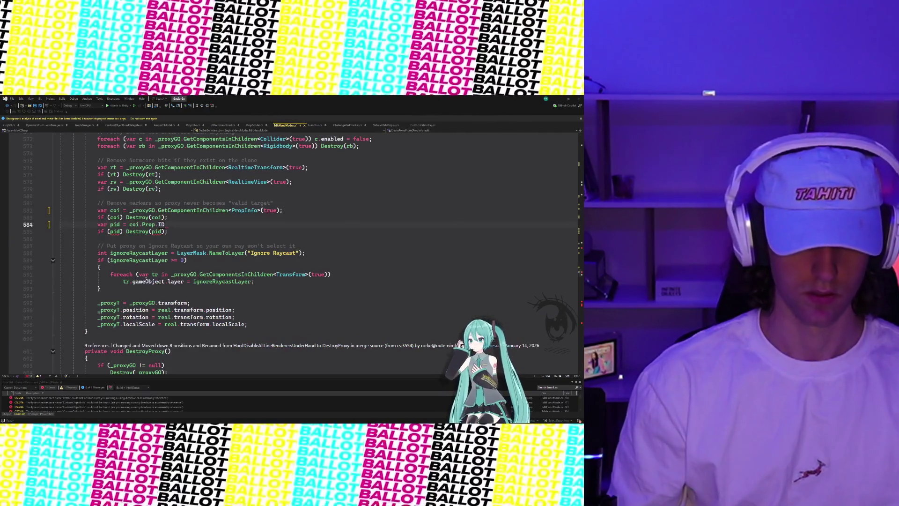
pyautogui.moveTo(115, 232)
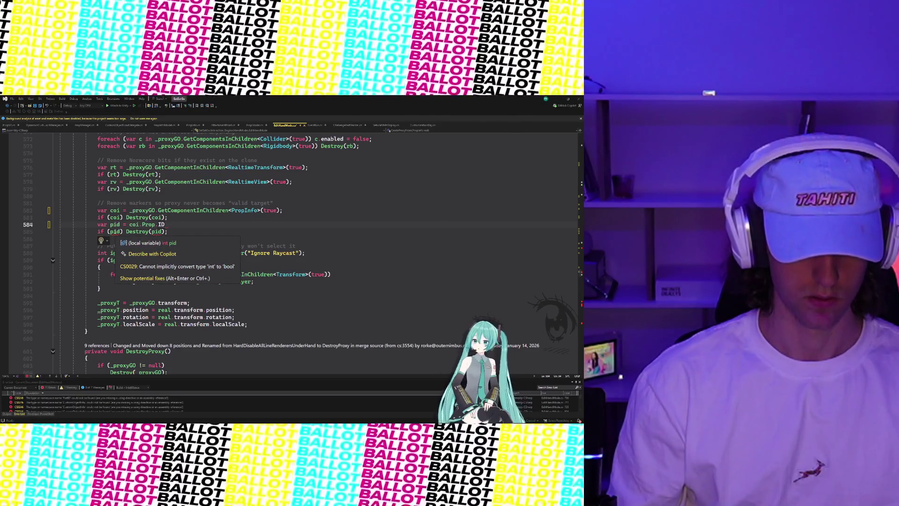
pyautogui.moveTo(168, 225)
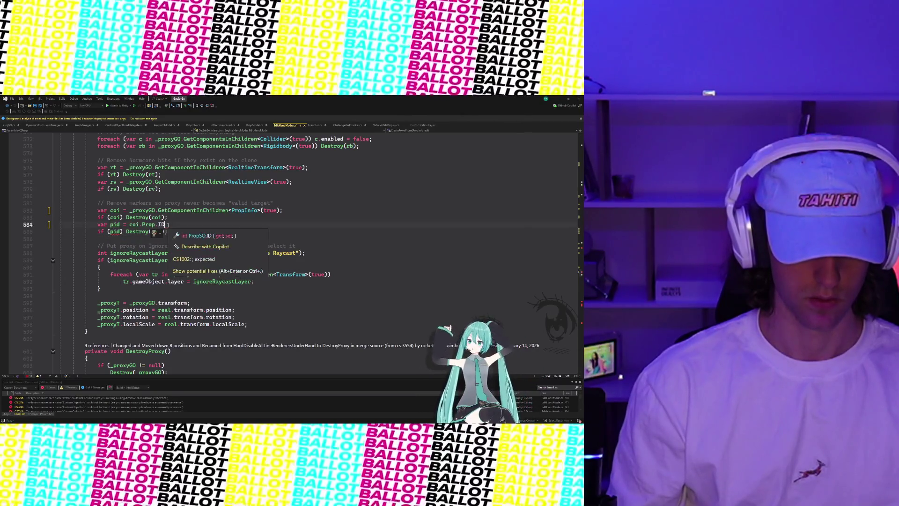
pyautogui.write(';')
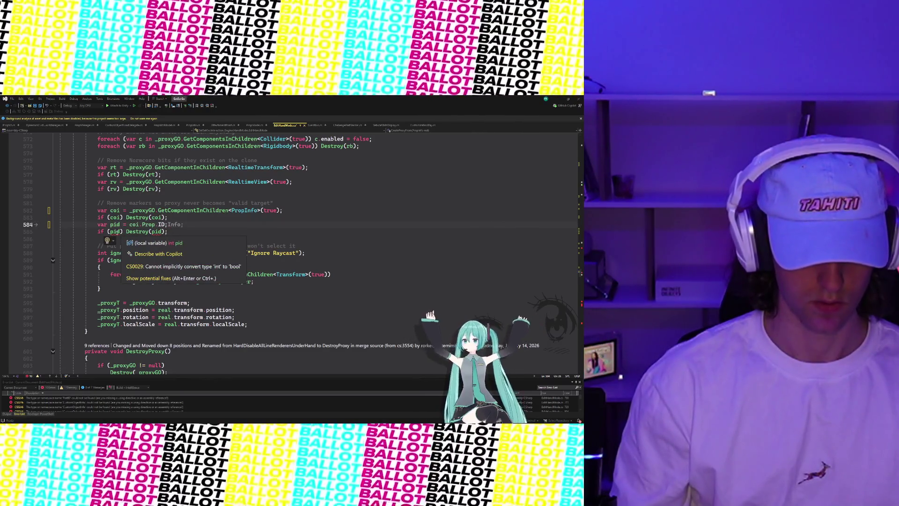
# - Comment out lines 584–585 that store and destroy pid with Ctrl+K, Ctrl+C
pyautogui.click(117, 233)
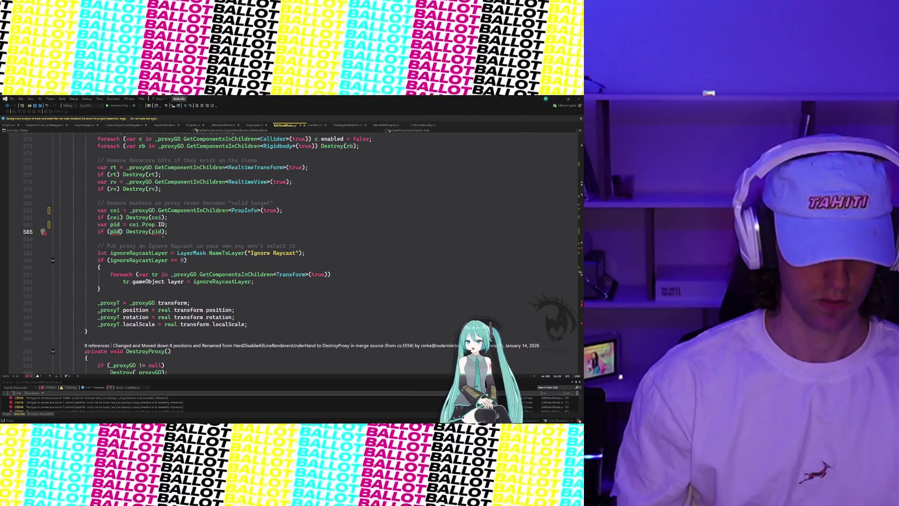
pyautogui.click(51, 231)
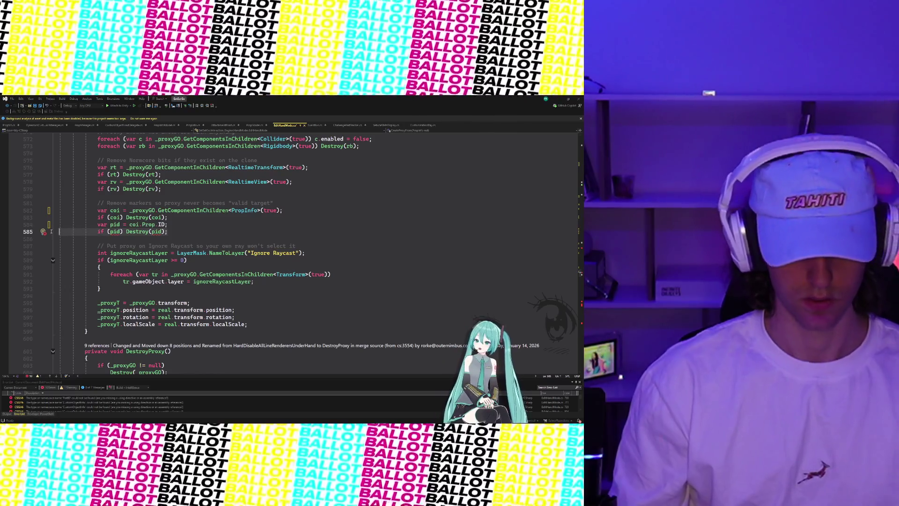
pyautogui.press('Up')
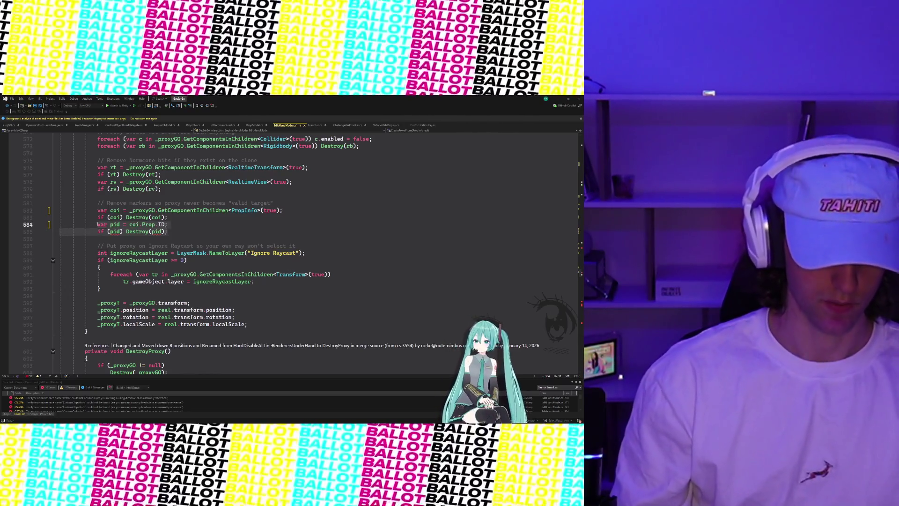
pyautogui.hotkey('shift', 'Down')
pyautogui.hotkey('shift', 'End')
pyautogui.hotkey('ctrl', 'k')
pyautogui.hotkey('ctrl', 'c')
pyautogui.scroll(-4, 234, 252)
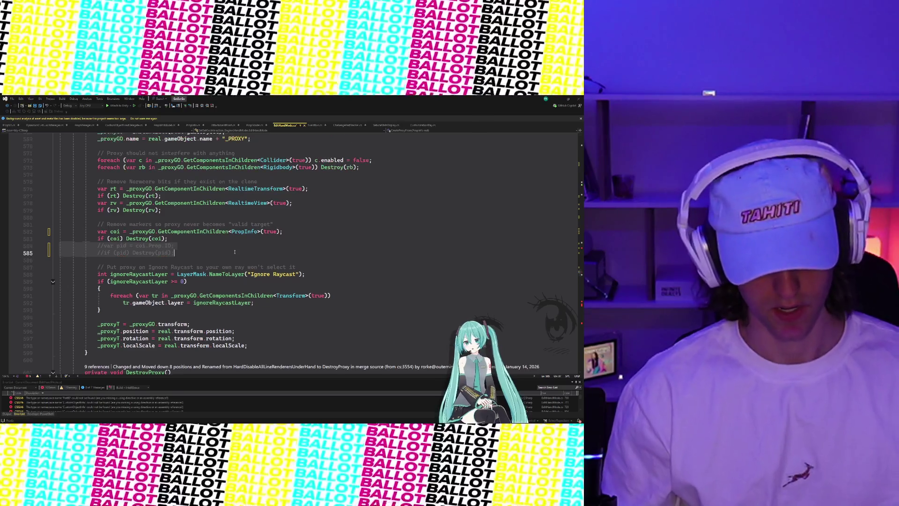
pyautogui.scroll(-6, 235, 252)
# - Scroll down to the Snapping helpers region showing SnapScalar and SnapPosition
pyautogui.scroll(-5, 181, 291)
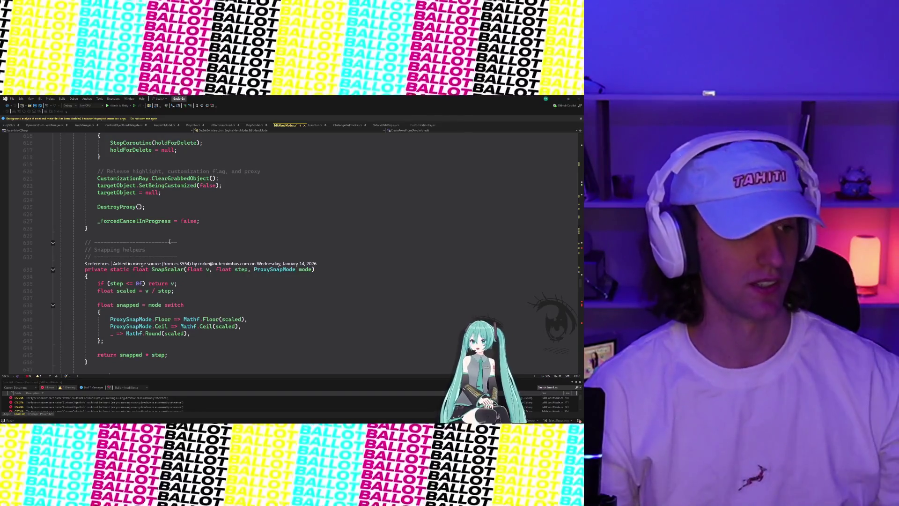
pyautogui.scroll(-1, 186, 239)
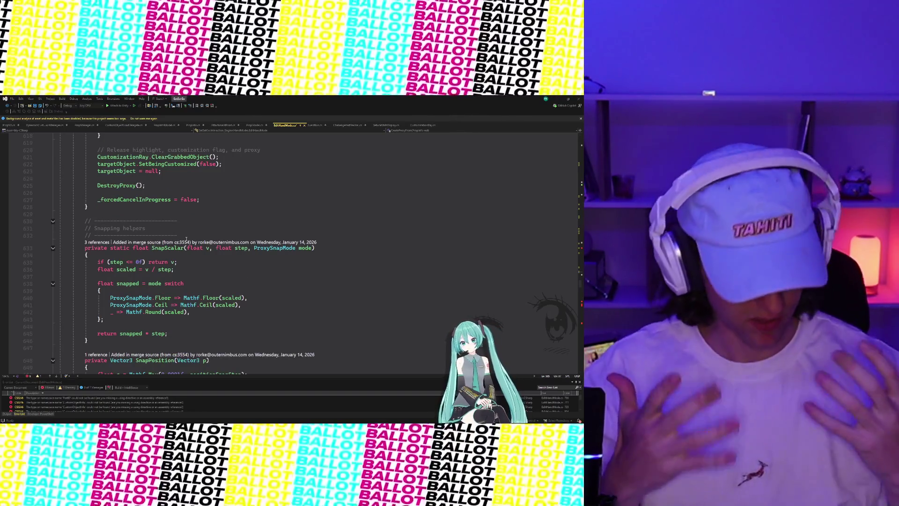
pyautogui.scroll(-2, 190, 240)
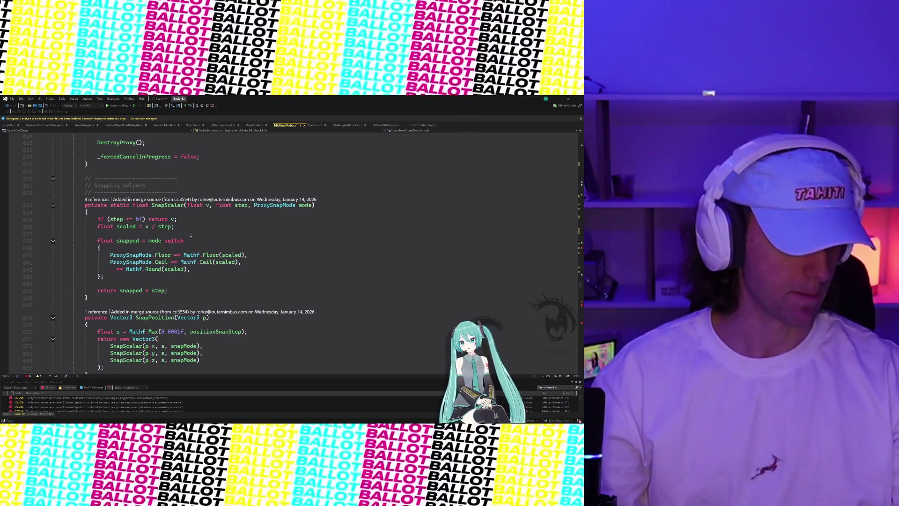
pyautogui.scroll(1, 190, 239)
pyautogui.scroll(-1, 191, 235)
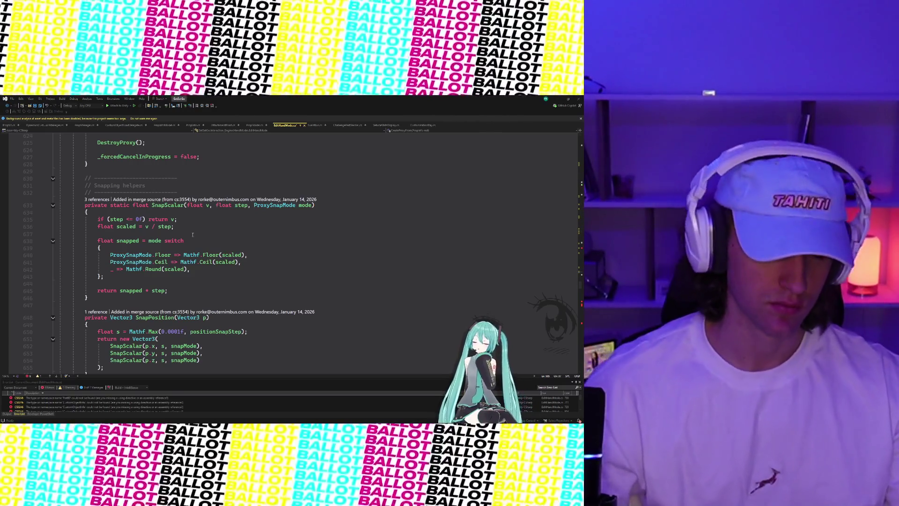
pyautogui.scroll(-4, 220, 274)
pyautogui.scroll(-7, 220, 274)
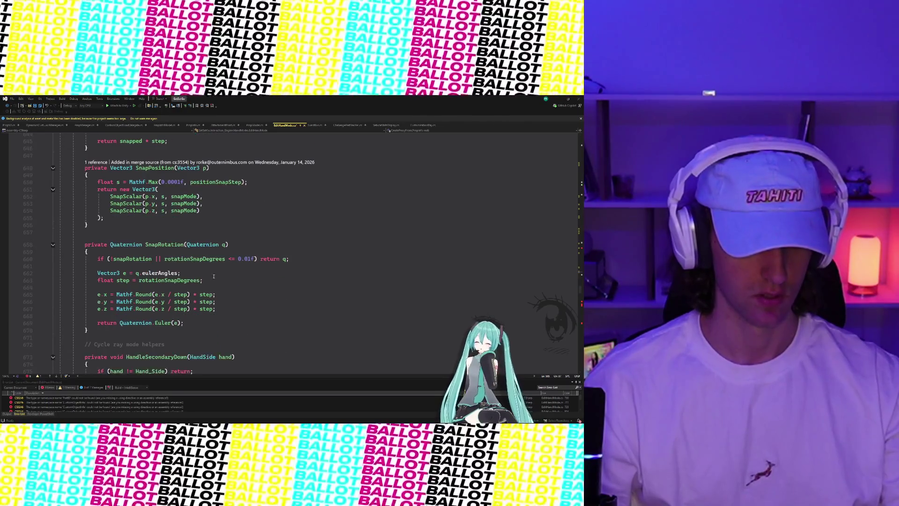
# - From the PartID error, change DestroyCustomObject's parameter and its Part type check from CustomObjectInfo to PropInfo
pyautogui.doubleClick(59, 399)
pyautogui.doubleClick(220, 207)
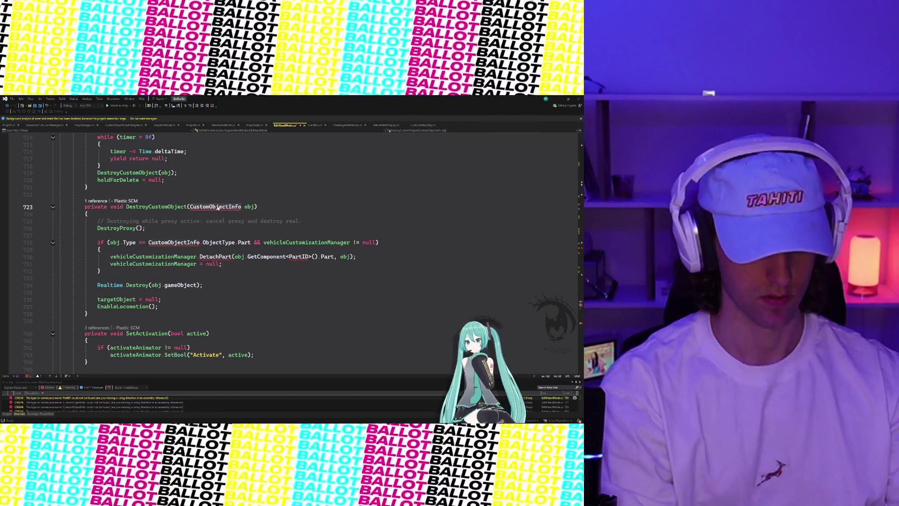
pyautogui.write('Drop')
pyautogui.press('BackSpace')
pyautogui.press('BackSpace')
pyautogui.press('BackSpace')
pyautogui.write('PropInfo')
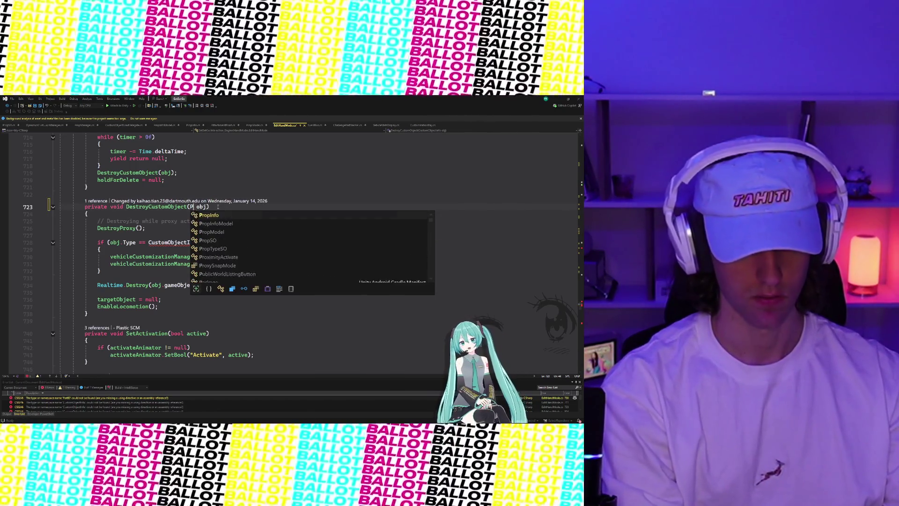
pyautogui.press('Tab')
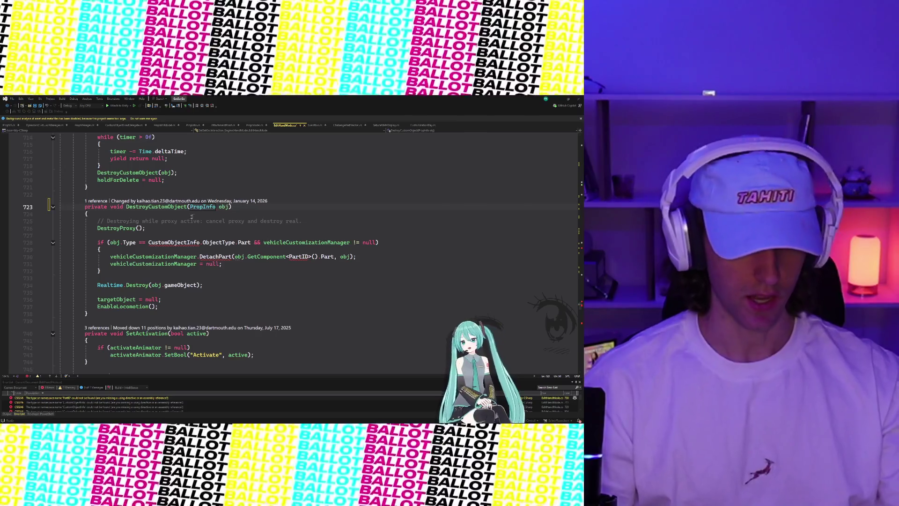
pyautogui.doubleClick(179, 242)
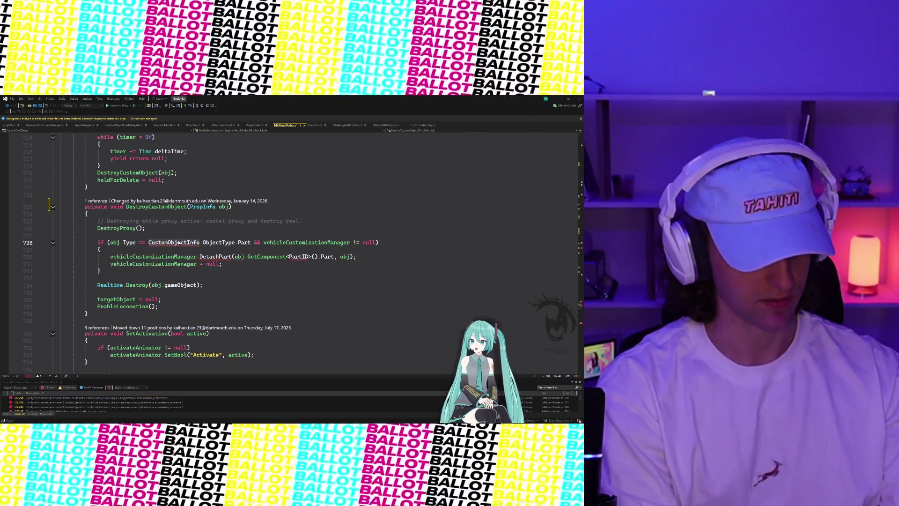
pyautogui.write('PropInfo')
pyautogui.press('Tab')
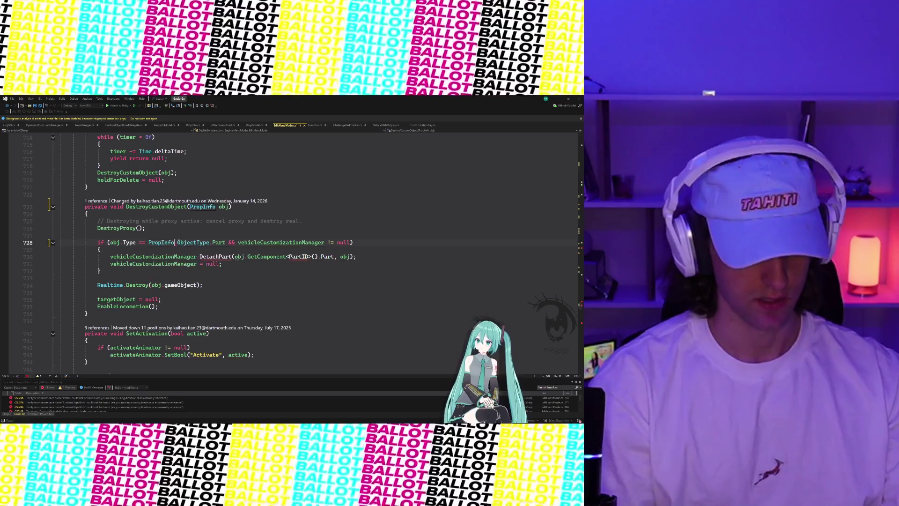
# - Rename DetachPart to DetachProp and pass obj.GetComponent<PropInfo>().Prop instead of GetComponent<PartID>().Part
pyautogui.click(233, 257)
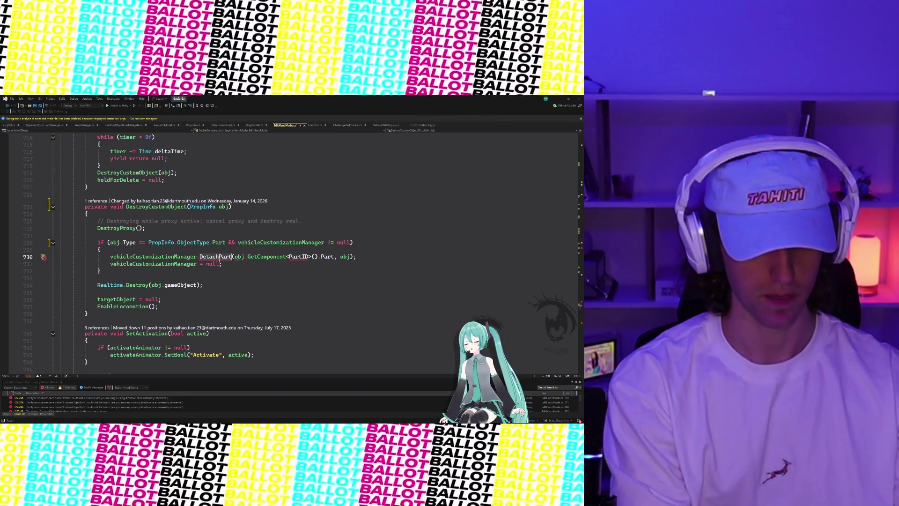
pyautogui.press('BackSpace')
pyautogui.press('BackSpace')
pyautogui.press('BackSpace')
pyautogui.write('Prop')
pyautogui.press('Tab')
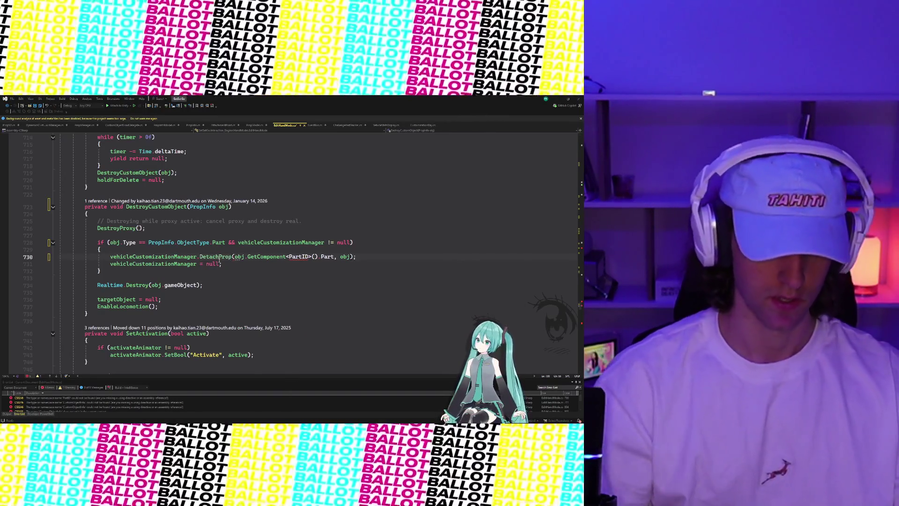
pyautogui.click(289, 257)
pyautogui.moveTo(294, 258)
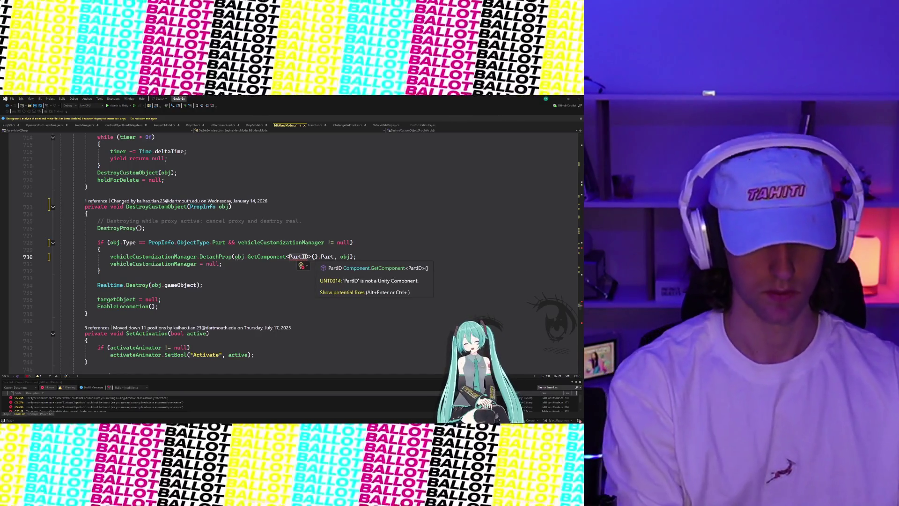
pyautogui.doubleClick(302, 257)
pyautogui.write('Prop')
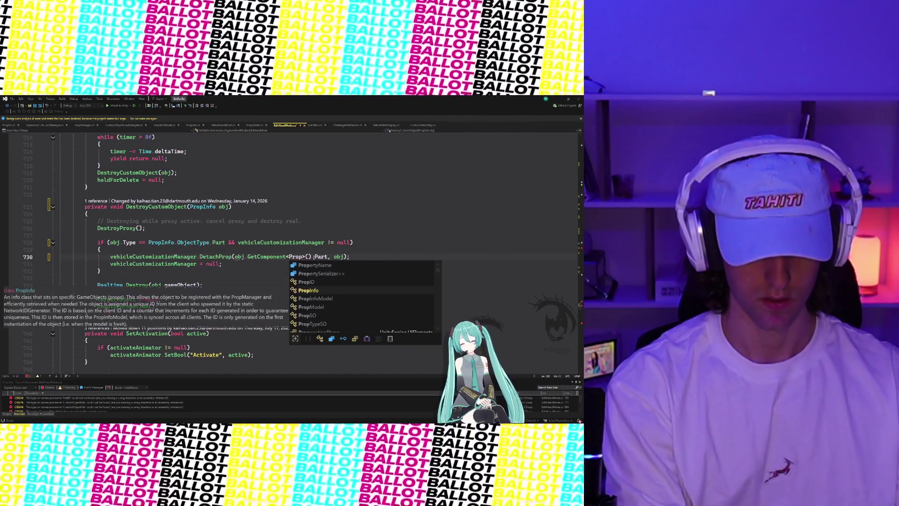
pyautogui.press('Tab')
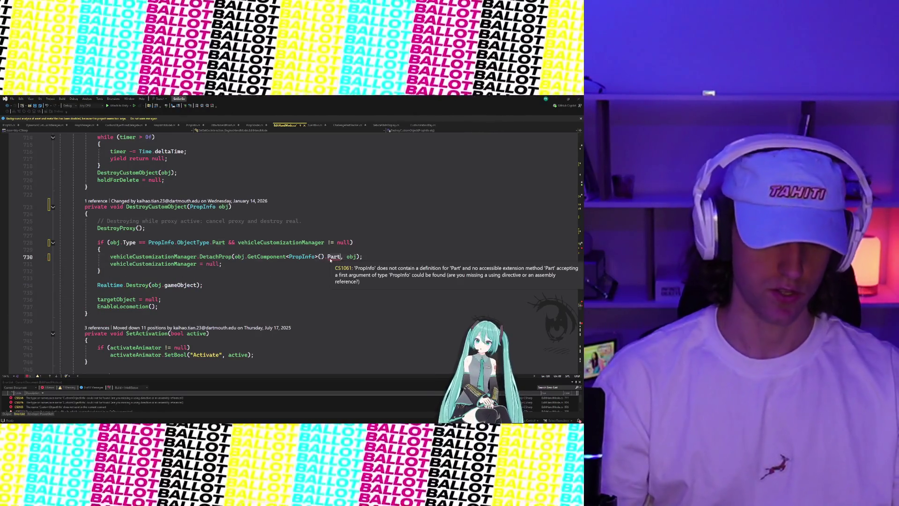
pyautogui.doubleClick(332, 257)
pyautogui.write('Prop')
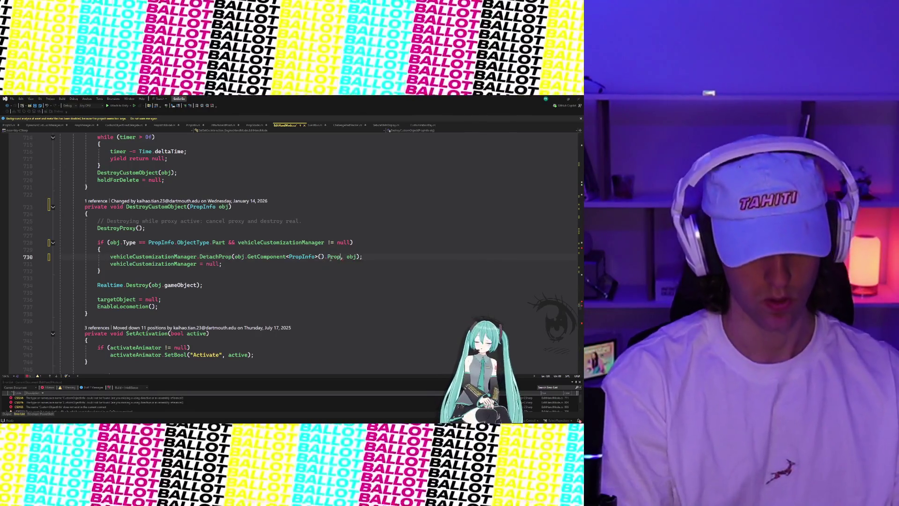
pyautogui.scroll(-7, 276, 297)
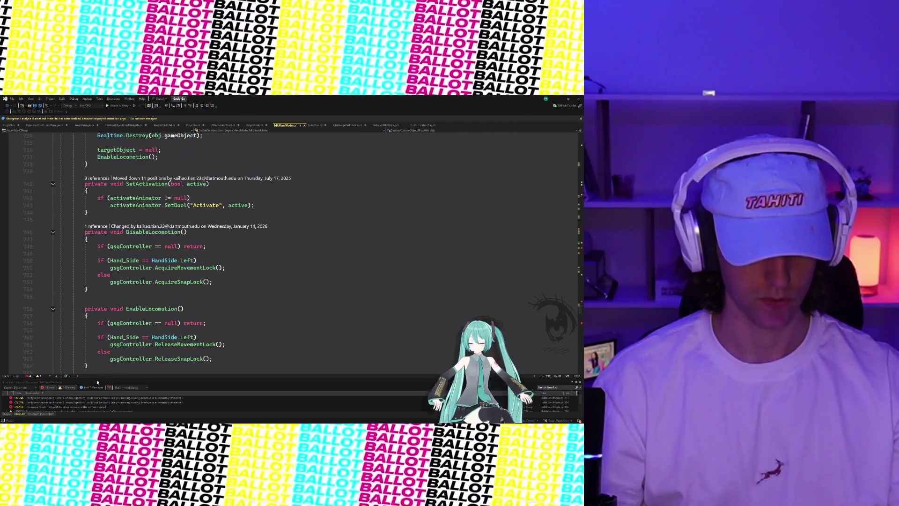
pyautogui.doubleClick(88, 399)
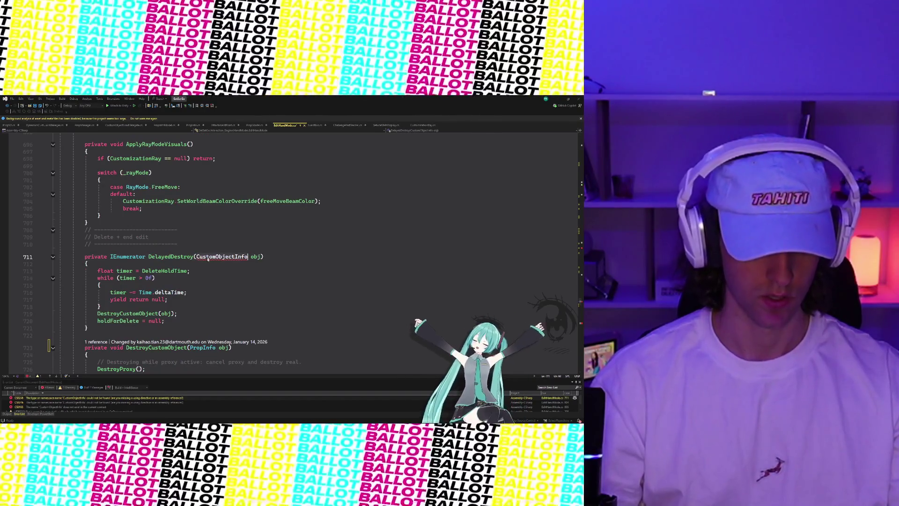
# - Replace CustomObjectInfo with PropInfo in DelayedDestroy's parameter and on IsPartCollider lines 804 and 805
pyautogui.doubleClick(208, 257)
pyautogui.write('PropInfo')
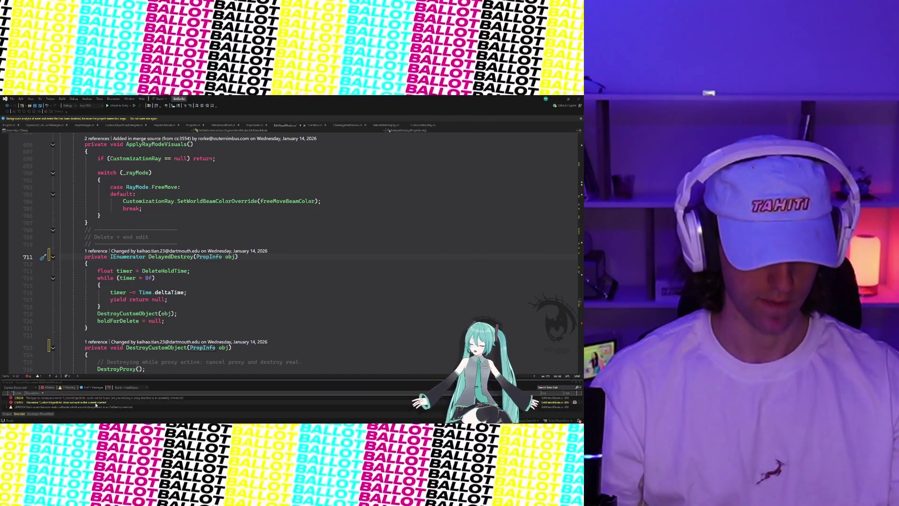
pyautogui.doubleClick(98, 401)
pyautogui.doubleClick(98, 398)
pyautogui.doubleClick(238, 256)
pyautogui.write('Prop')
pyautogui.press('Tab')
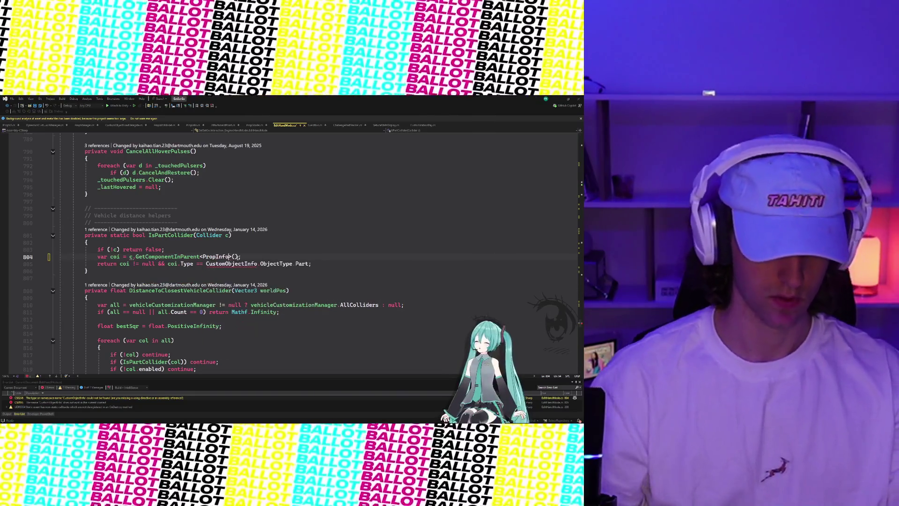
pyautogui.doubleClick(219, 264)
pyautogui.write('PropInfo')
# - Save the edited hand-interaction script with Ctrl+S
pyautogui.click(236, 277)
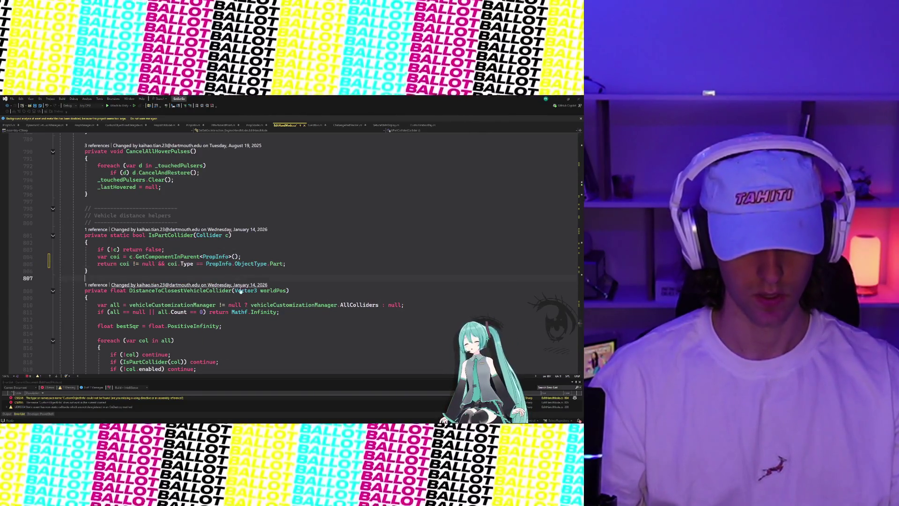
pyautogui.scroll(-1, 237, 285)
pyautogui.hotkey('ctrl', 's')
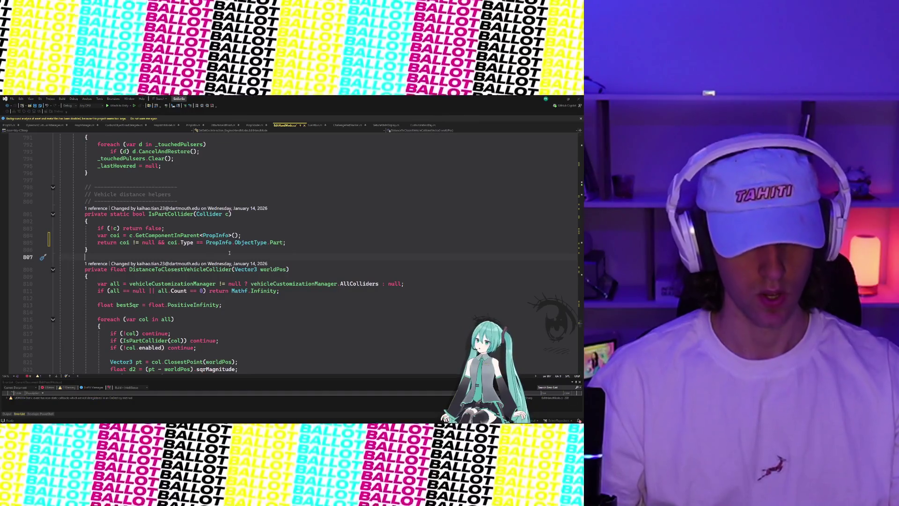
pyautogui.moveTo(244, 243)
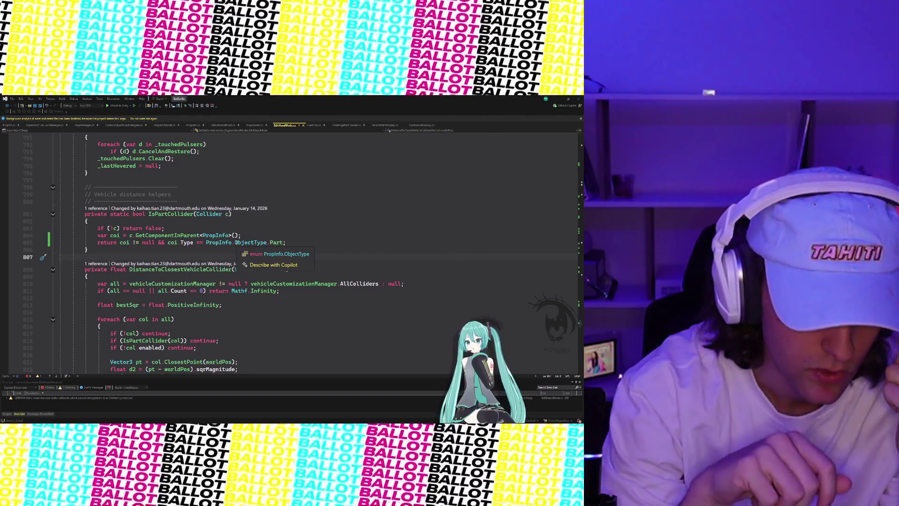
pyautogui.scroll(-1, 231, 244)
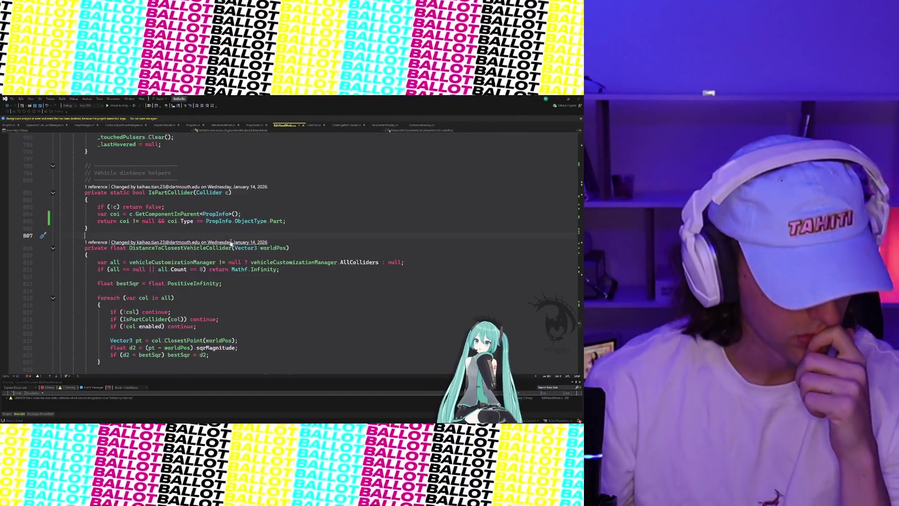
# - Scroll through the PartPlacementValidator and ray-mode helper code, then switch to the Unity Editor
pyautogui.scroll(-14, 231, 244)
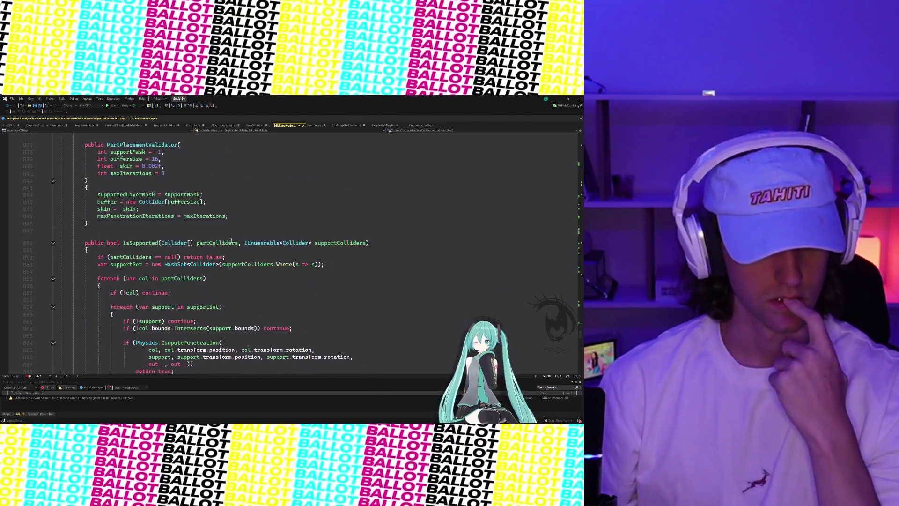
pyautogui.scroll(-3, 231, 241)
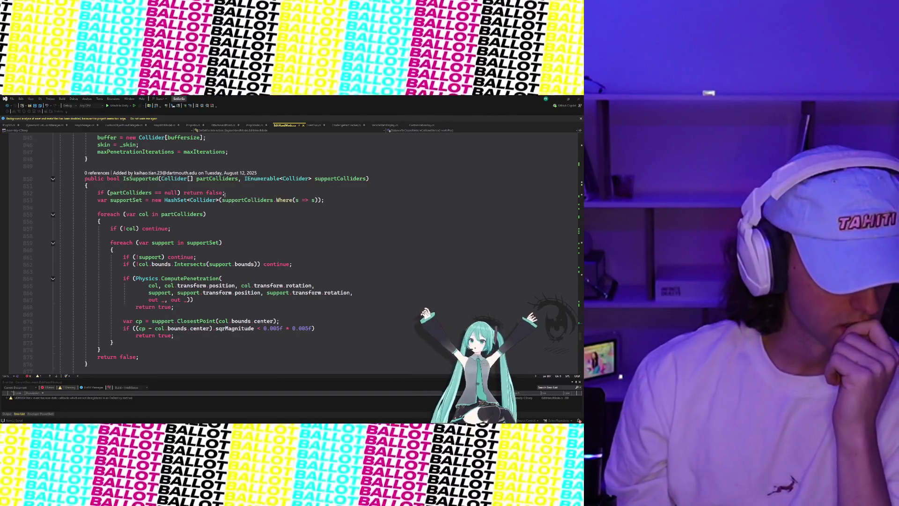
pyautogui.scroll(-5, 232, 240)
pyautogui.scroll(-20, 224, 195)
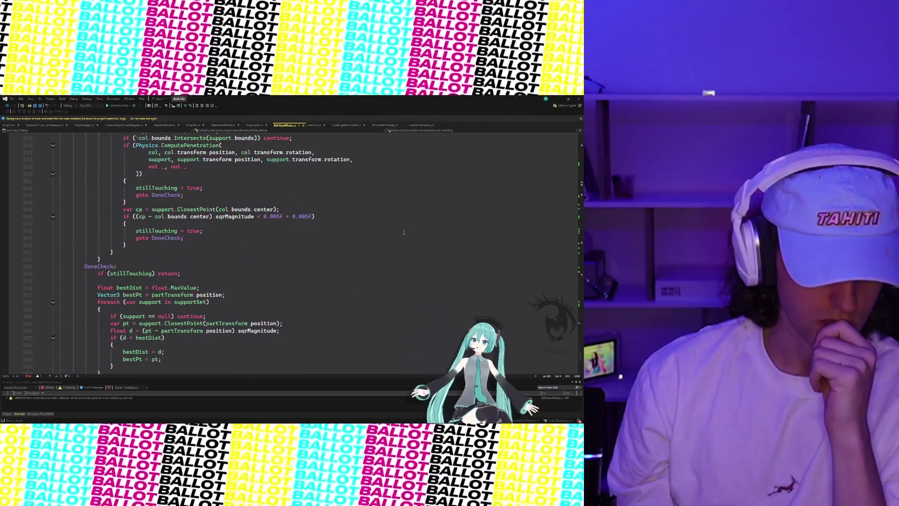
pyautogui.scroll(20, 404, 232)
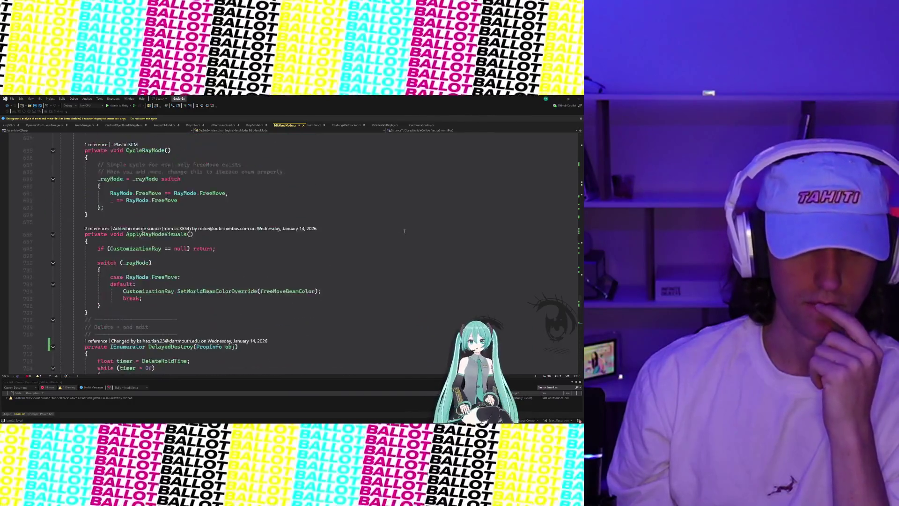
pyautogui.scroll(7, 410, 211)
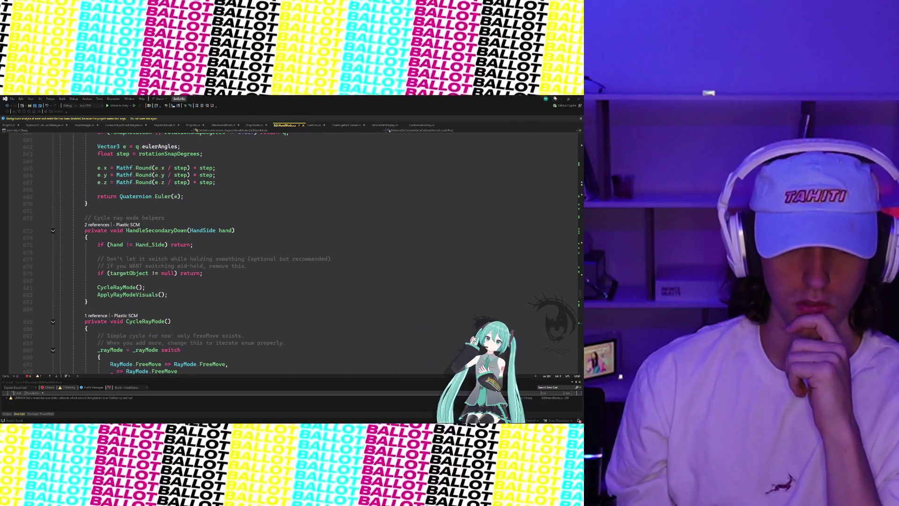
pyautogui.hotkey('alt', 'Tab')
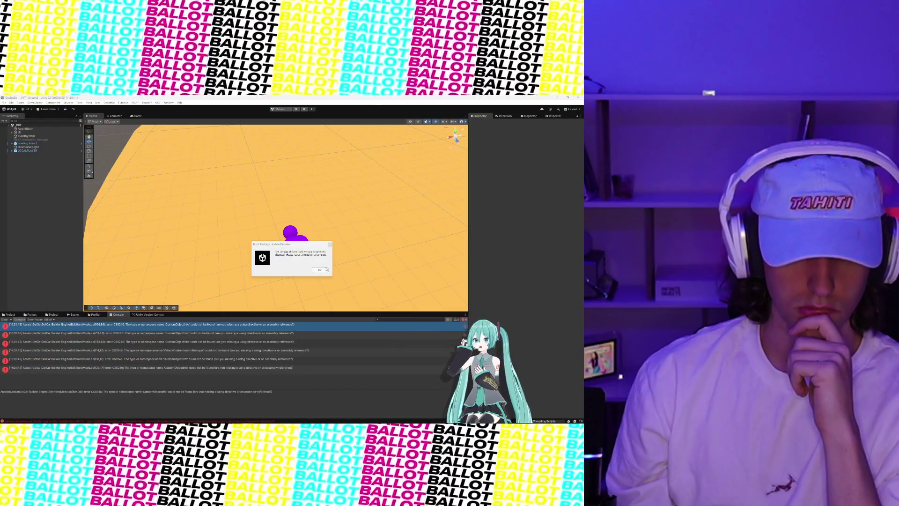
# - Dismiss the Burst update and Welcome URP pop-ups, view the Assertions error's stack trace, then switch to Linear
pyautogui.click(325, 270)
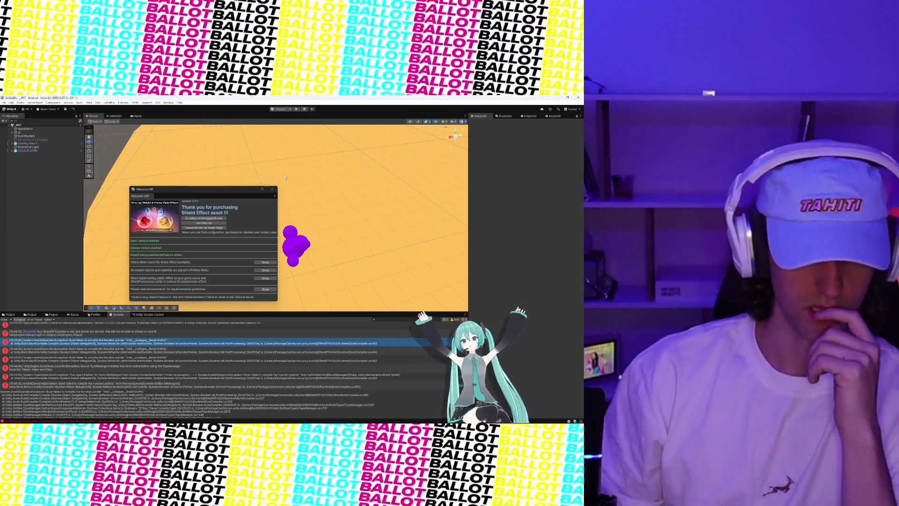
pyautogui.click(272, 189)
pyautogui.scroll(-1, 120, 353)
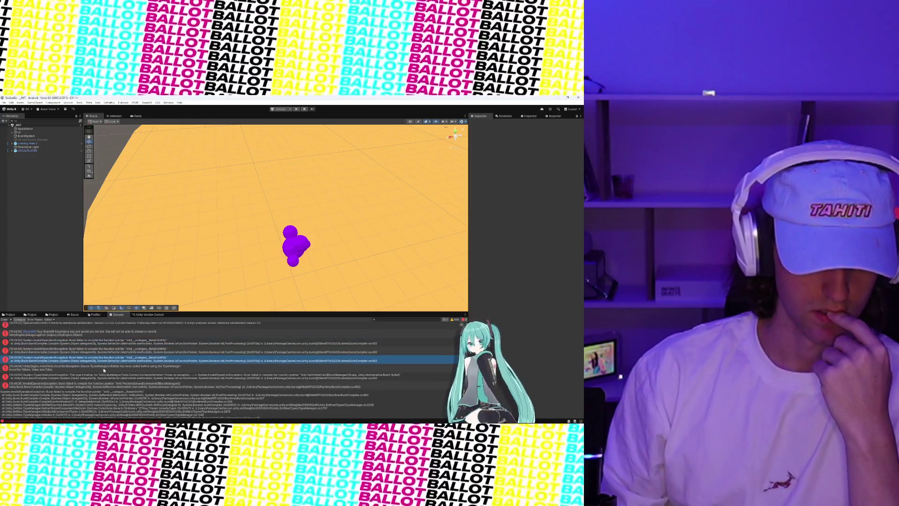
pyautogui.click(103, 366)
pyautogui.scroll(1, 103, 366)
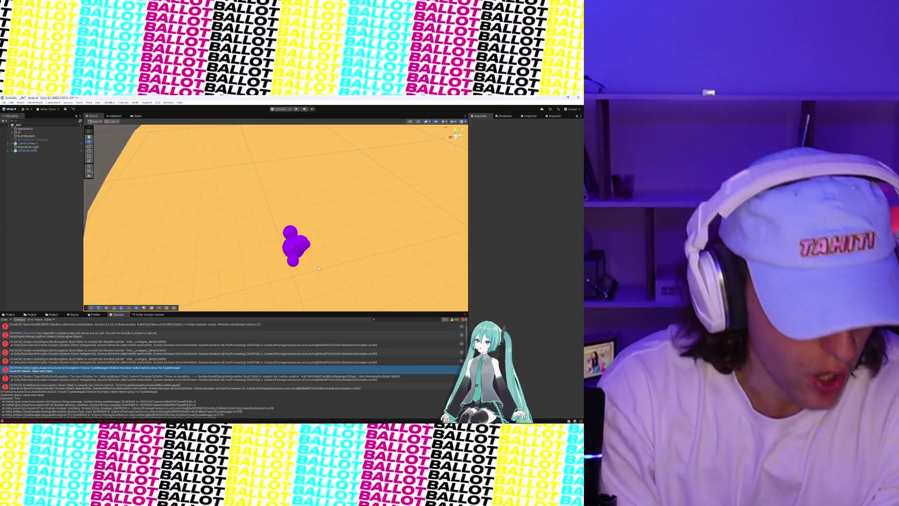
pyautogui.hotkey('alt', 'Tab')
# - Launch the GetSetGo project from Unity Hub's Projects list and minimize the Hub while it loads
pyautogui.moveTo(253, 420)
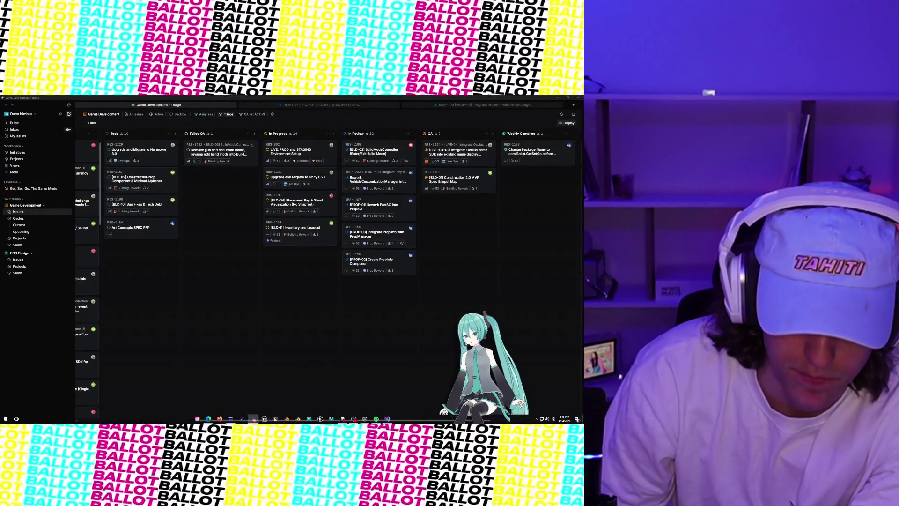
pyautogui.click(366, 419)
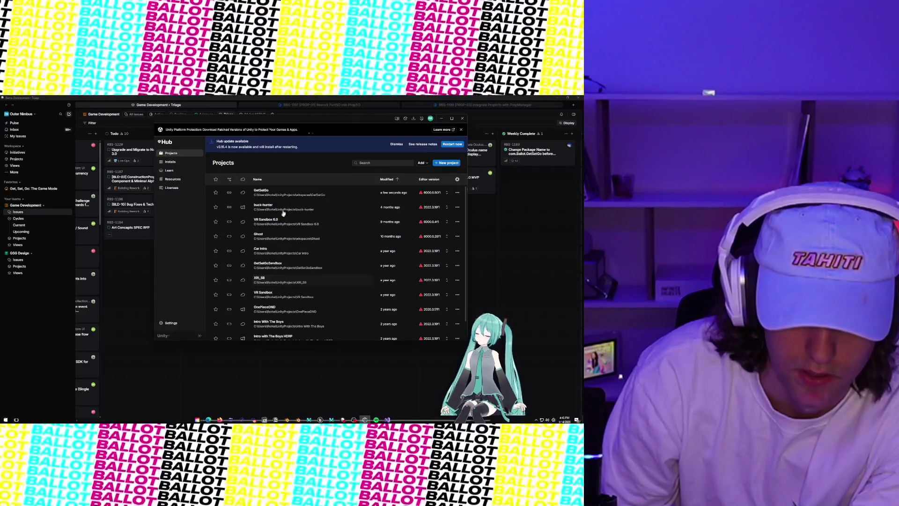
pyautogui.click(287, 194)
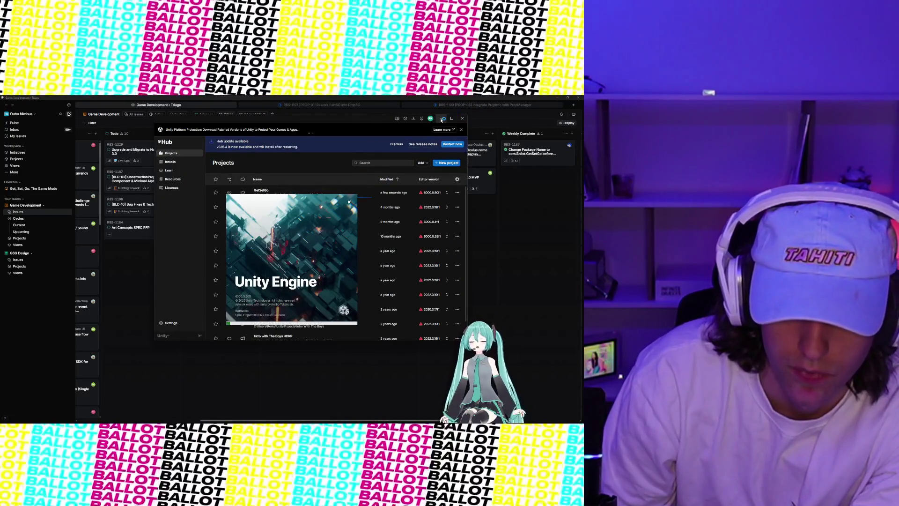
pyautogui.click(441, 119)
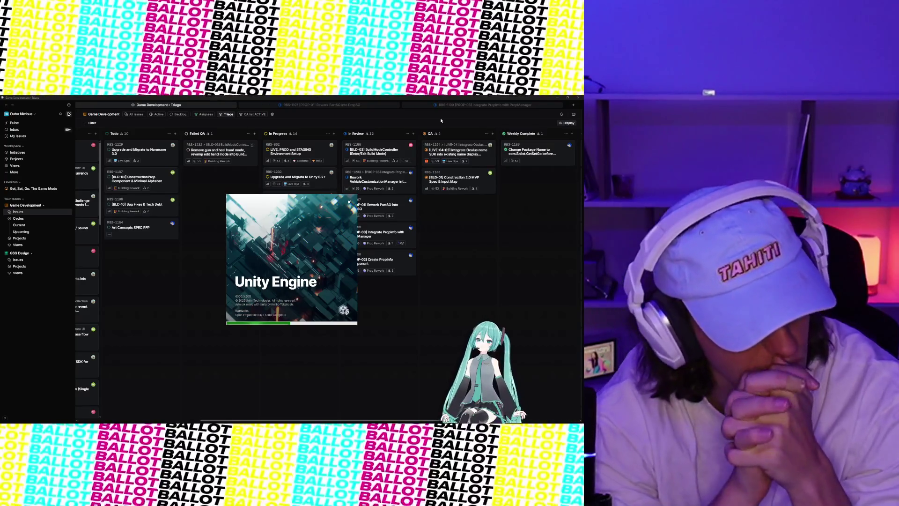
# - Switch to Visual Studio to read HandleSecondaryDown and CycleRayMode, then minimize it to reveal the triage board
pyautogui.hotkey('alt', 'Tab')
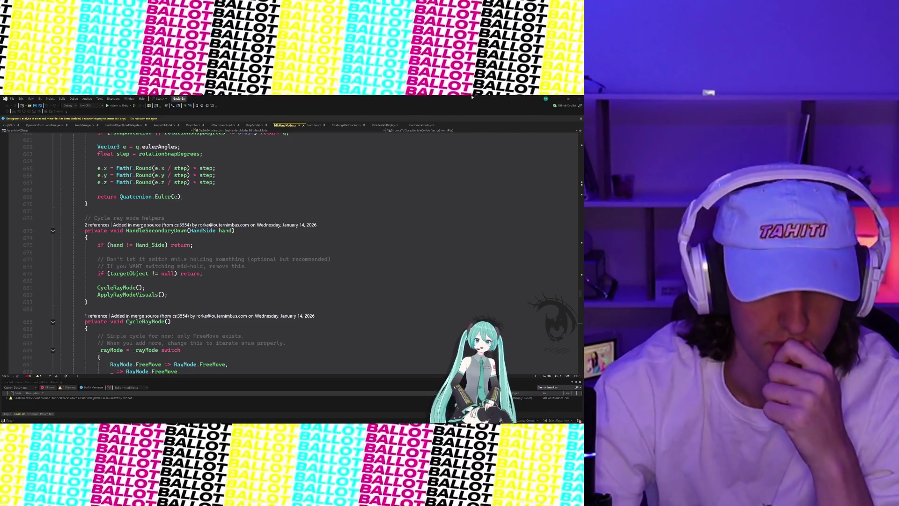
pyautogui.click(561, 97)
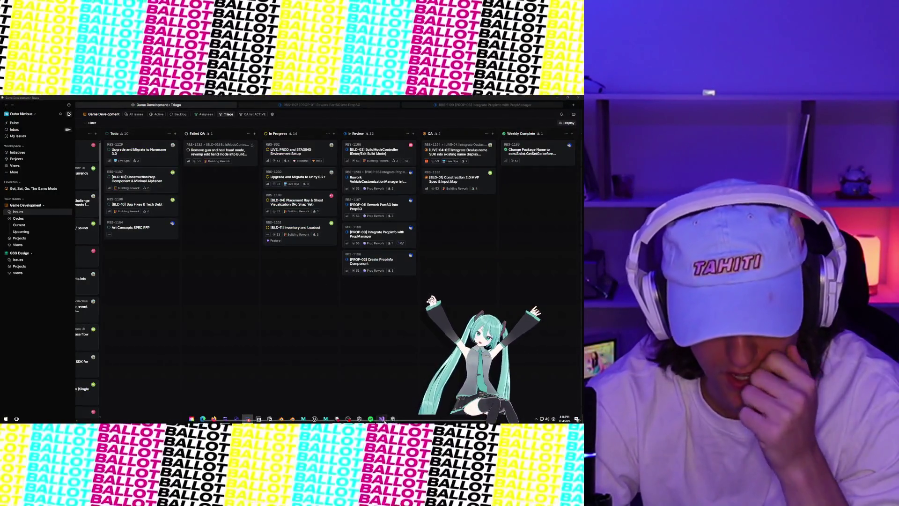
# - Restore Visual Studio from the taskbar to show the 'Cycle ray mode helpers' section again
pyautogui.click(393, 419)
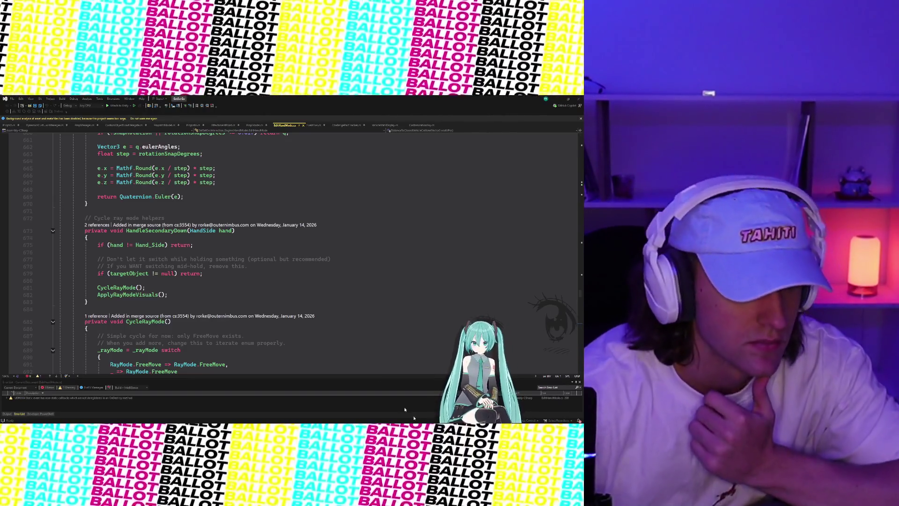
pyautogui.moveTo(477, 422)
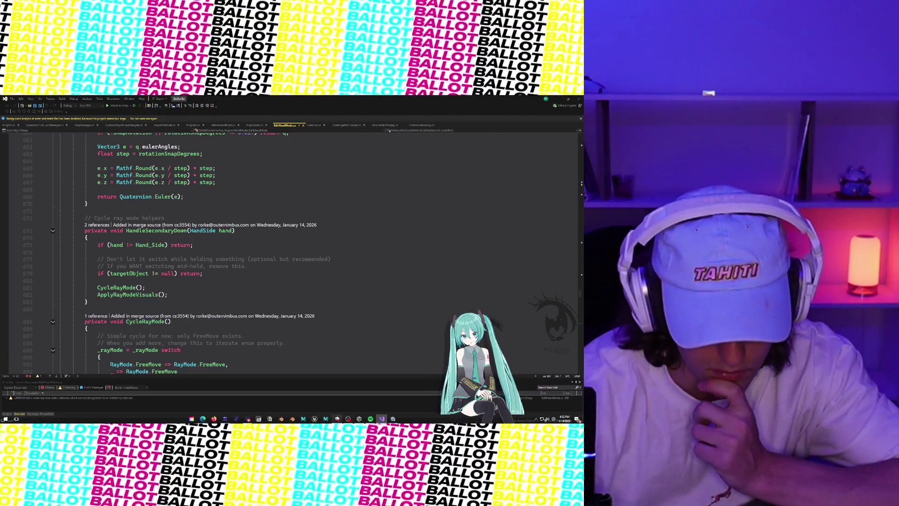
pyautogui.scroll(-9, 272, 290)
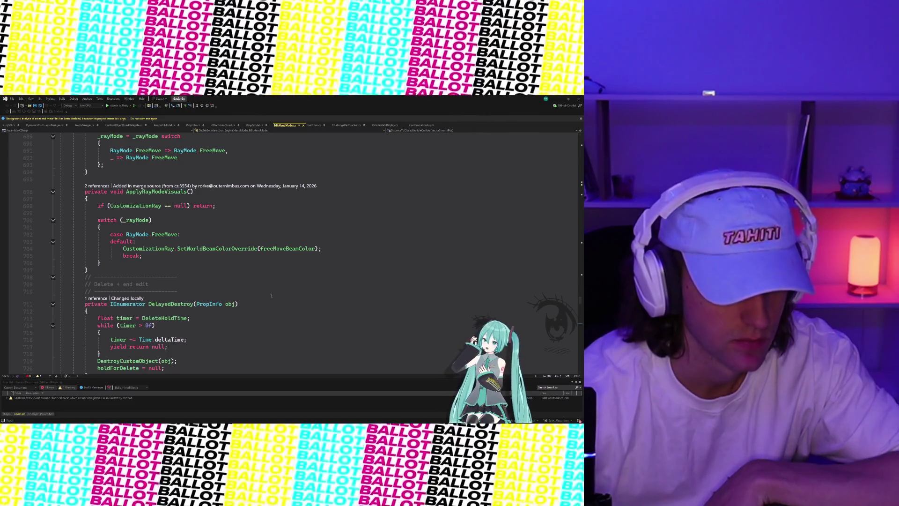
pyautogui.scroll(-3, 155, 289)
pyautogui.scroll(7, 157, 288)
pyautogui.scroll(1, 160, 287)
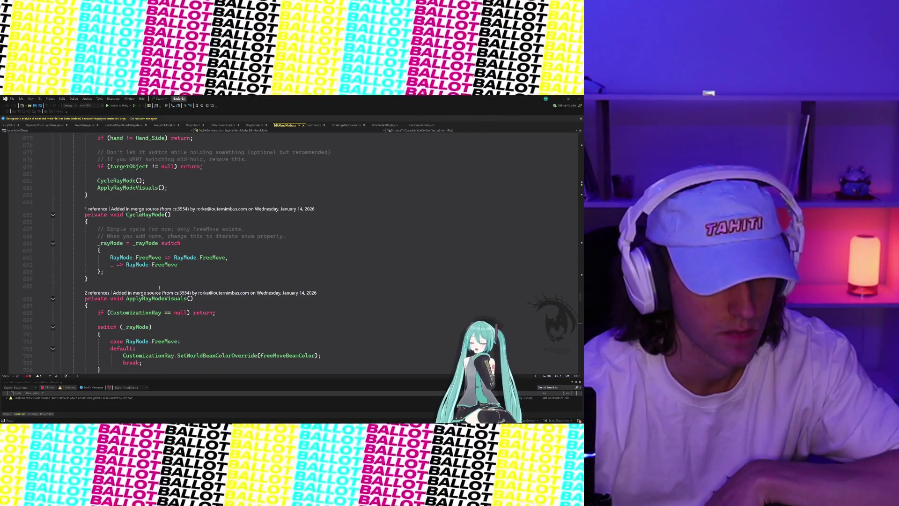